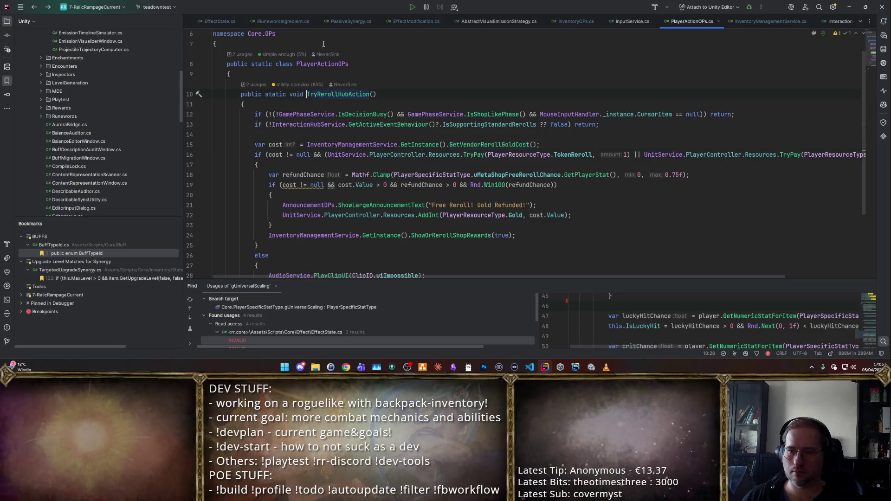
- Browse back through InventoryOPs and EnchantmentService to the GetPrice method in Item.cs
key("ctrl+alt+Left")
key("ctrl+alt+Right")
key("ctrl+alt+Left")
key("ctrl+alt+Left")
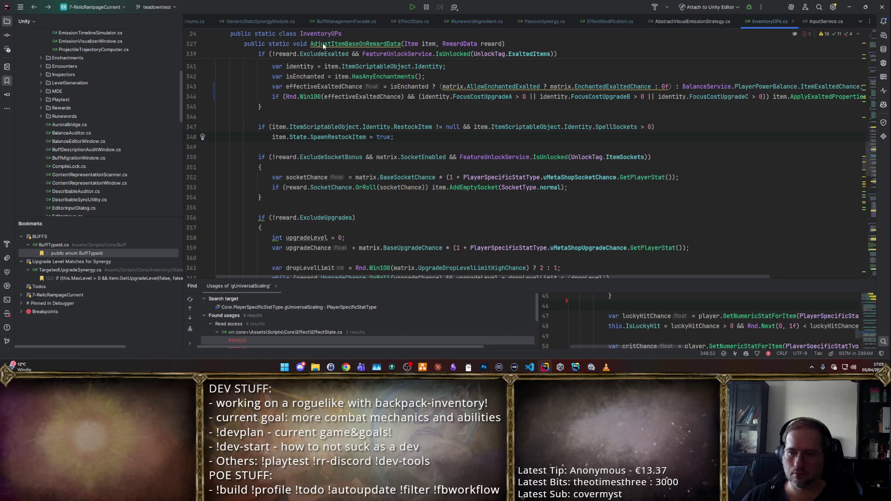
key("ctrl+alt+Left")
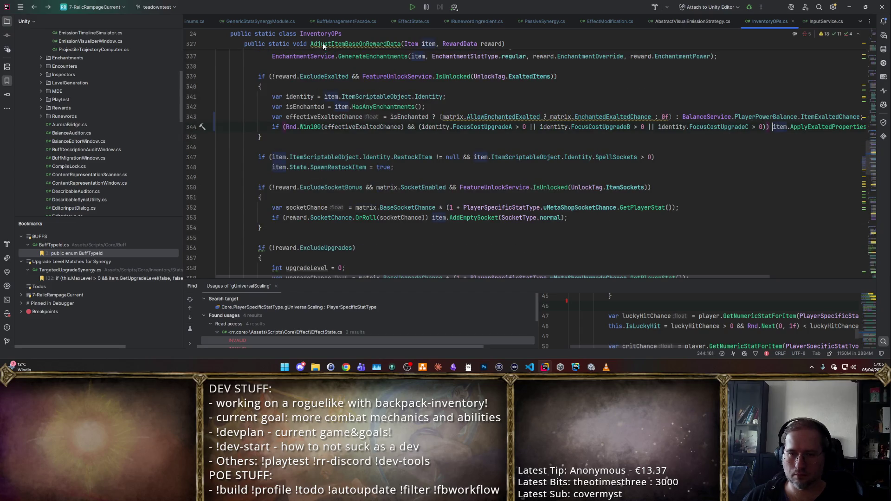
key("ctrl+alt+Left")
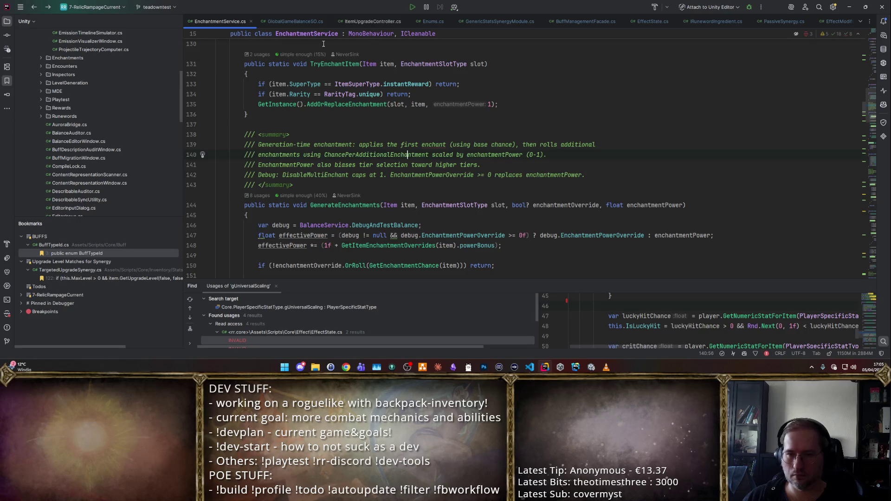
key("ctrl+alt+Left")
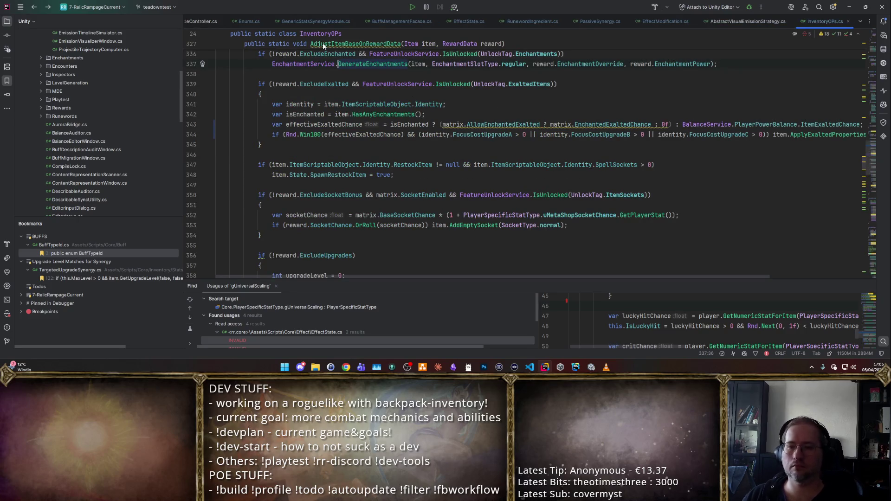
key("ctrl+alt+Left")
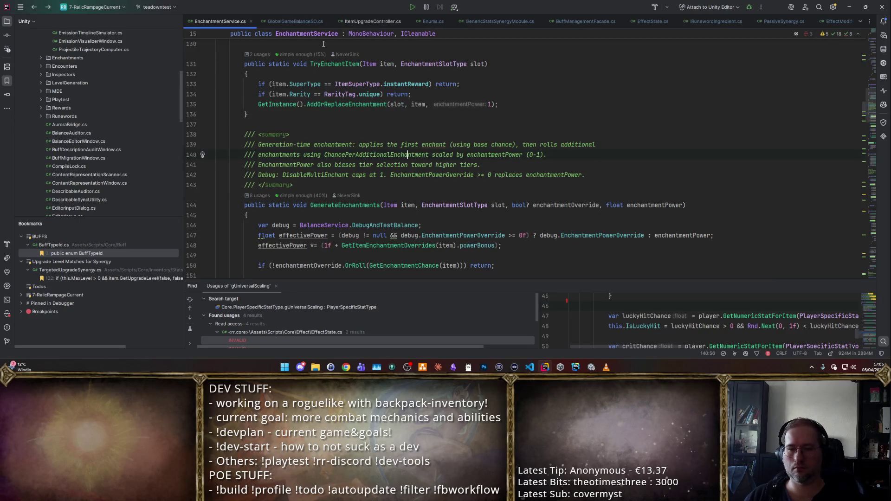
key("ctrl+alt+Left")
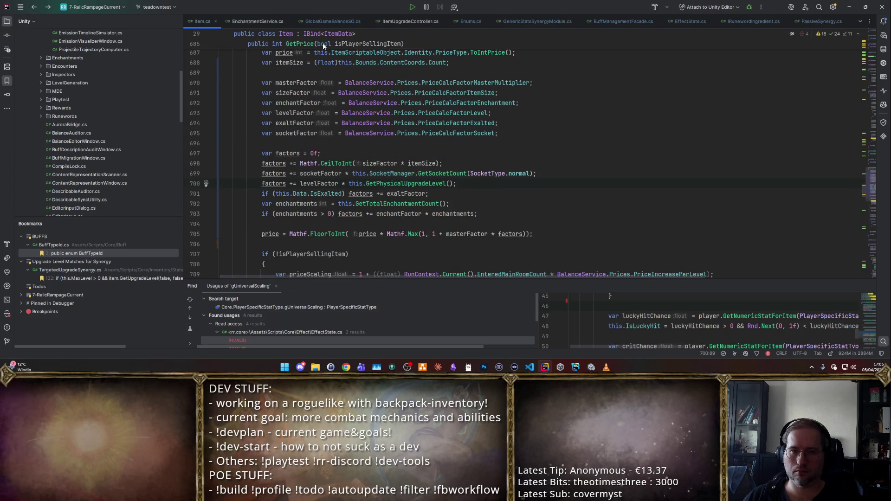
scroll(352, 125, "down", 8)
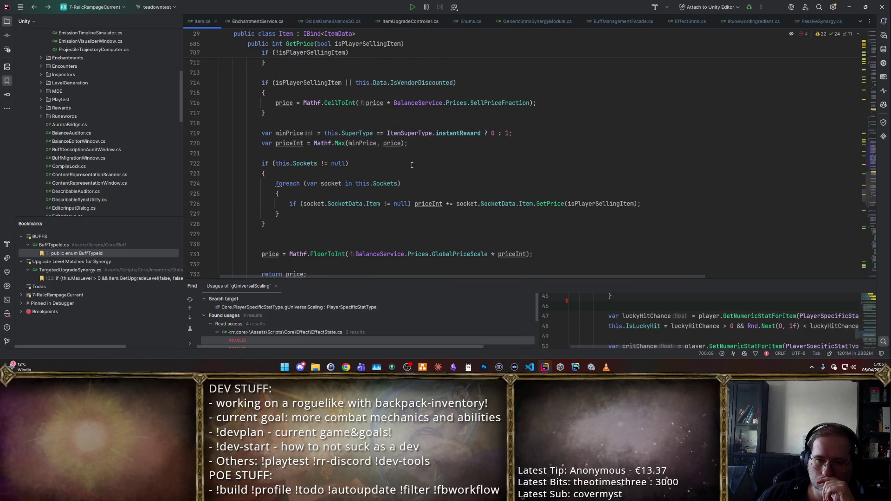
scroll(412, 160, "down", 5)
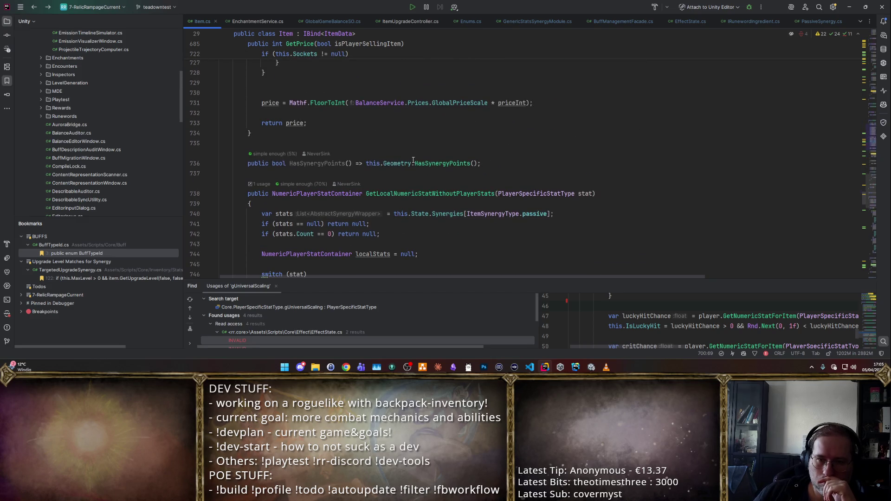
- Look up the GlobalPriceScale declaration and usages, then return to GetPrice in Item.cs
left_click(355, 103)
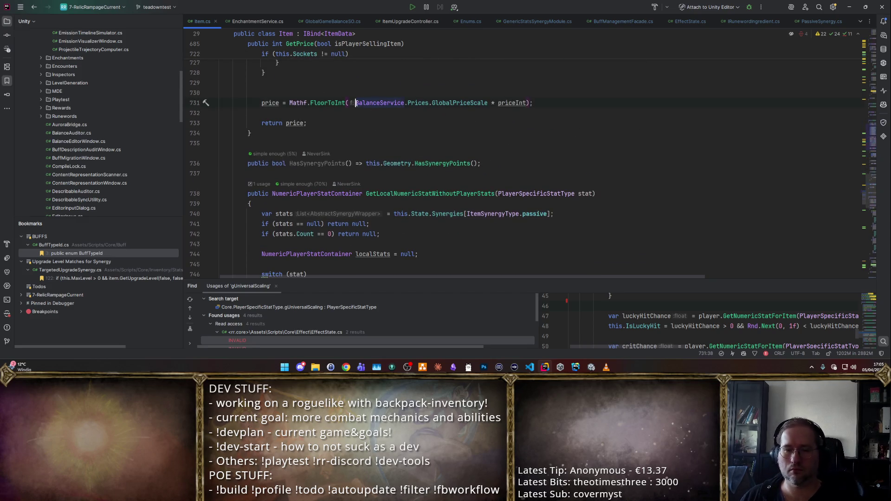
left_click(447, 103, "ctrl")
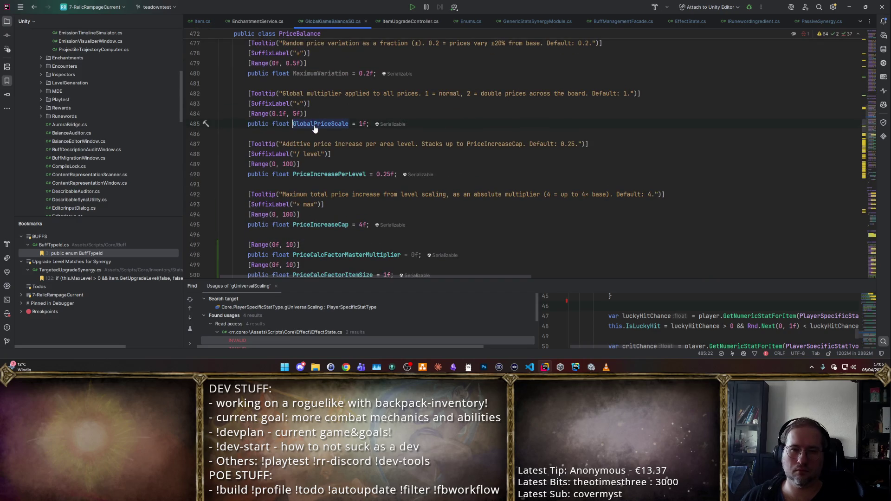
left_click(316, 124, "ctrl")
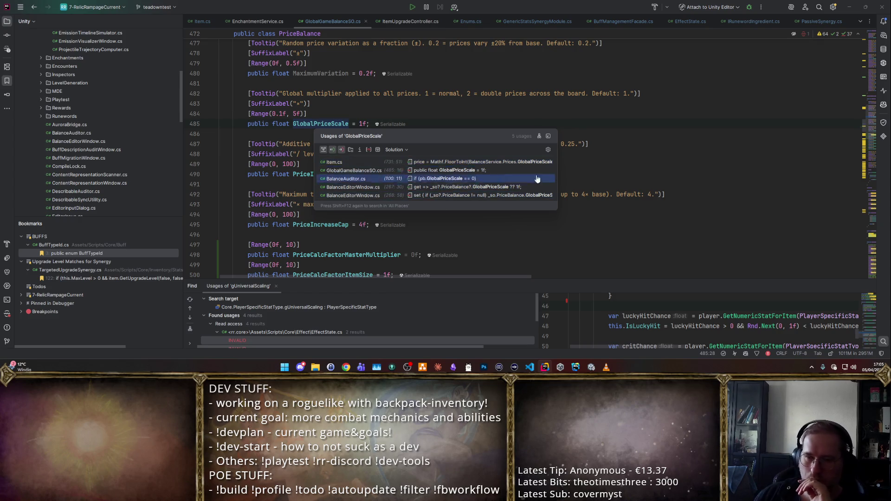
key("Escape")
key("ctrl+alt+Left")
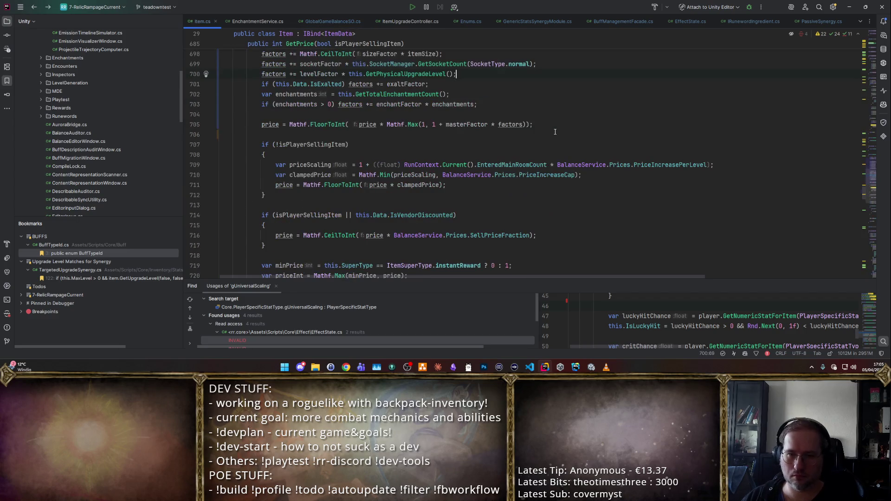
- Review GetPrice's socket and item size factor lines and the ToIntPrice definition
key("ctrl+alt+Left")
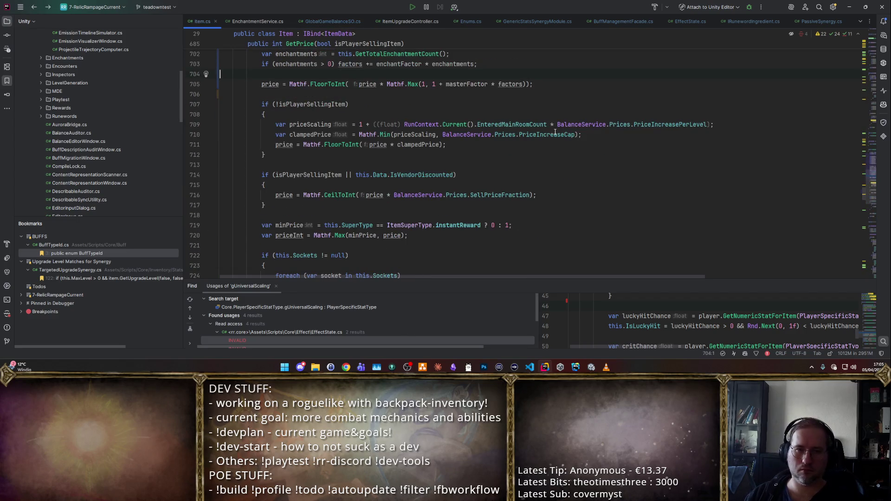
key("ctrl+alt+Left")
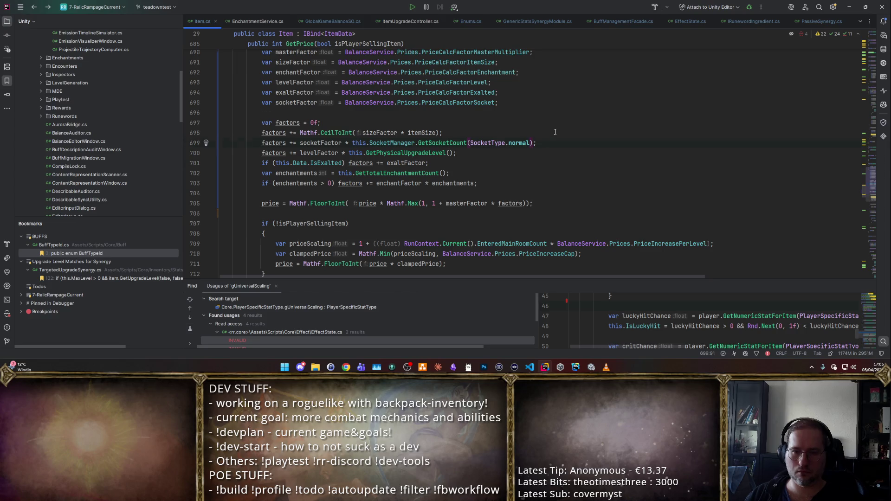
key("ctrl+alt+Left")
scroll(505, 127, "down", 7)
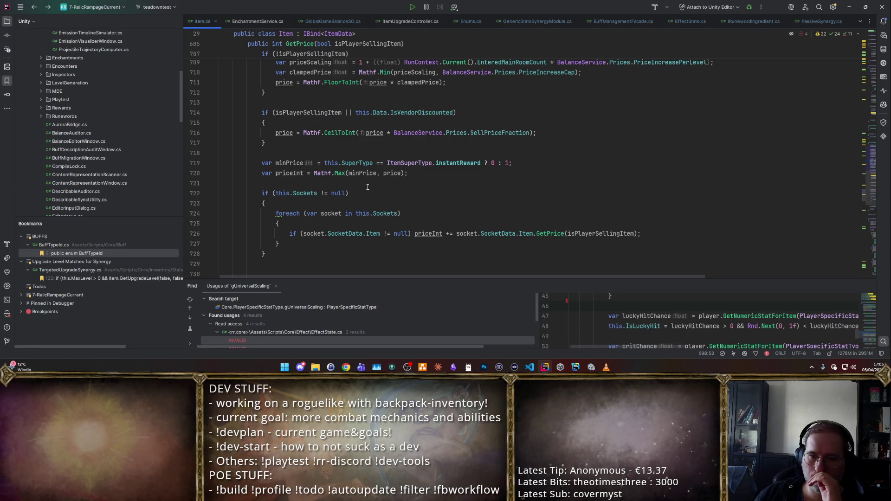
scroll(362, 213, "down", 2)
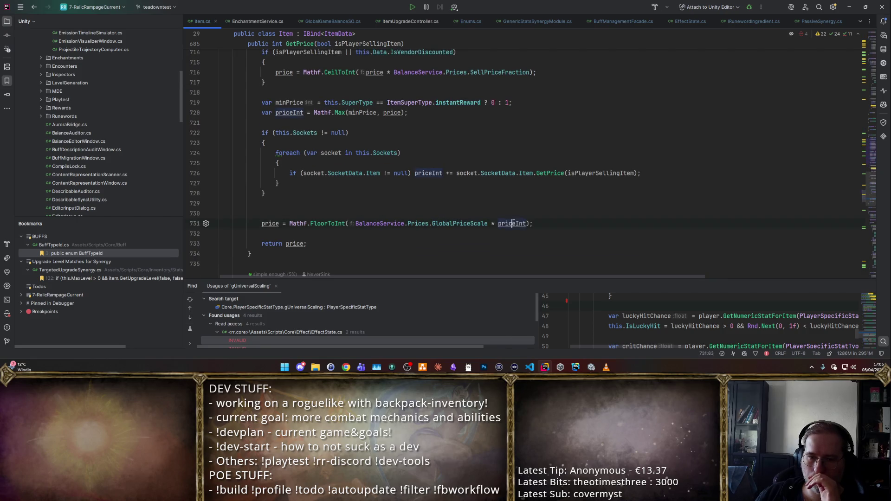
double_click(448, 224)
scroll(441, 208, "up", 8)
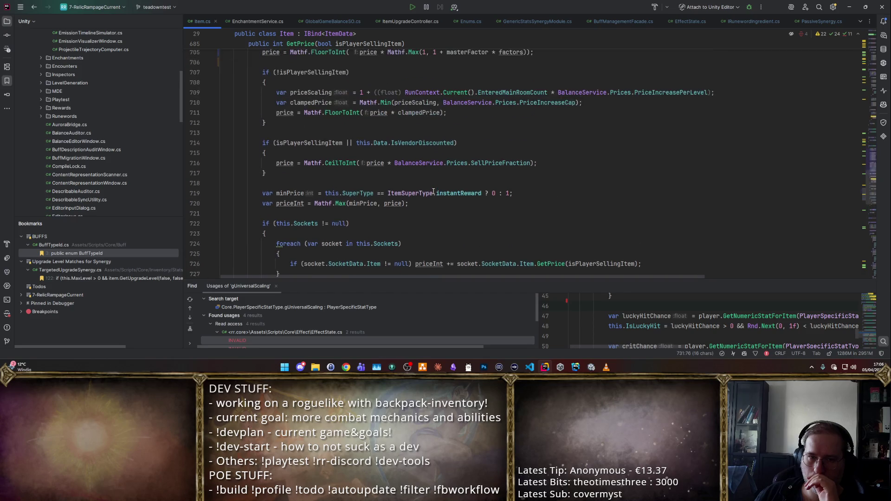
scroll(431, 189, "down", 4)
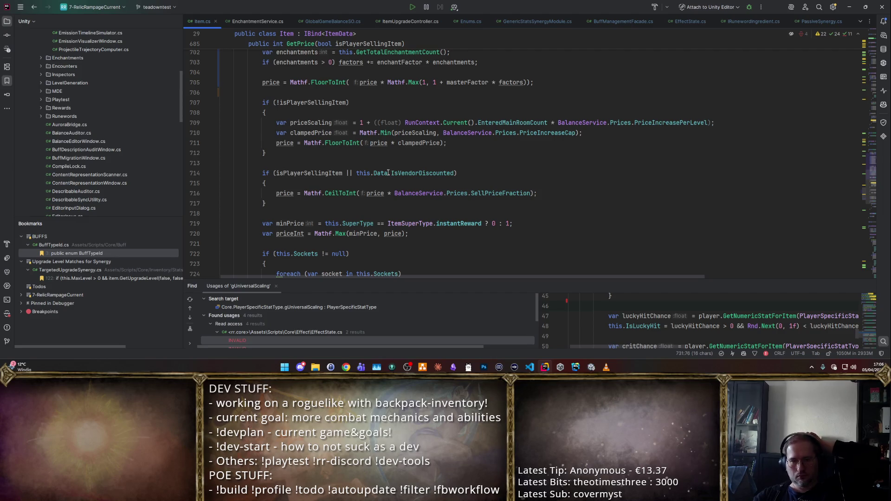
scroll(394, 167, "down", 2)
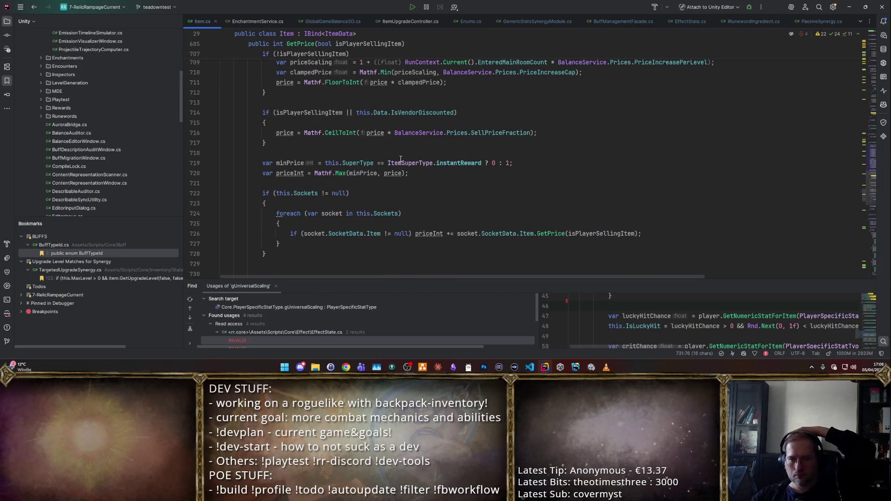
scroll(403, 156, "up", 10)
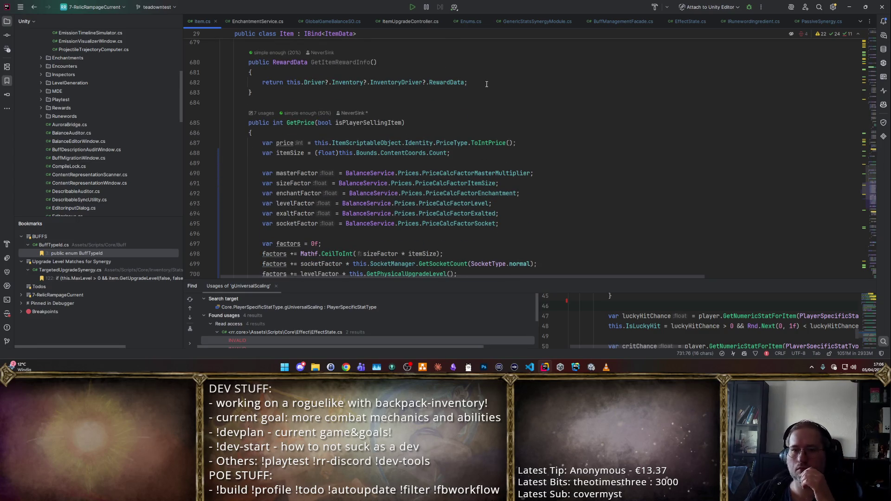
left_click(482, 143, "ctrl")
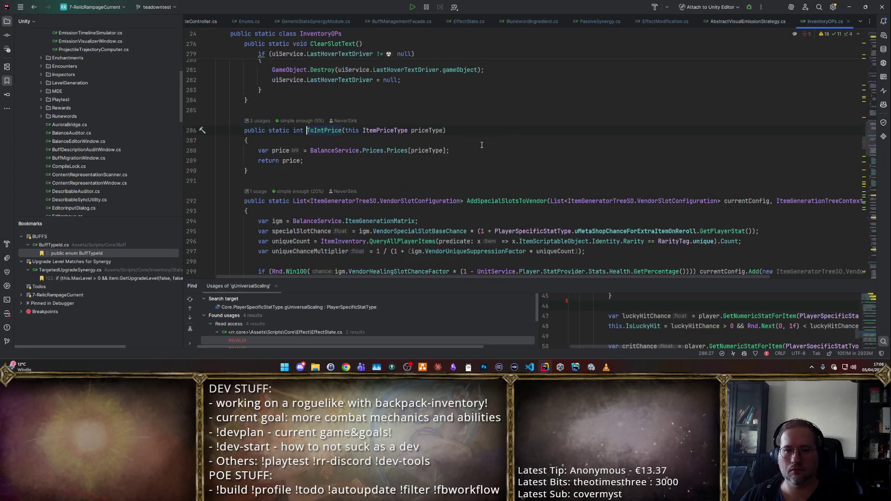
key("ctrl+alt+Left")
- Select the priceScaling calculation spanning lines 709 to 711 in GetPrice
scroll(428, 210, "down", 2)
scroll(428, 210, "down", 1)
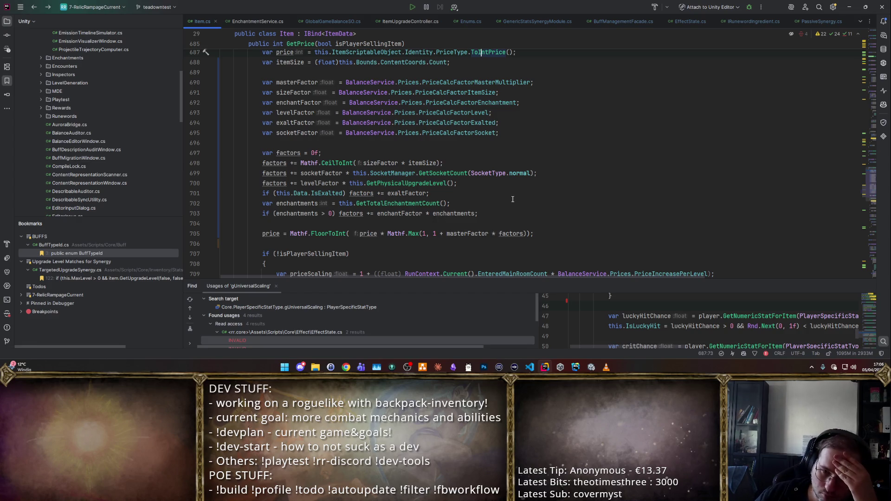
scroll(513, 199, "down", 3)
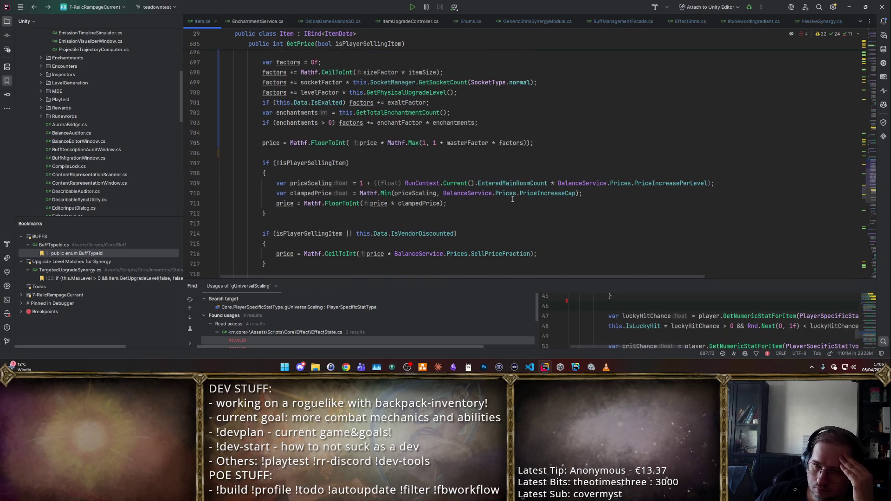
scroll(576, 194, "down", 3)
left_click(512, 87)
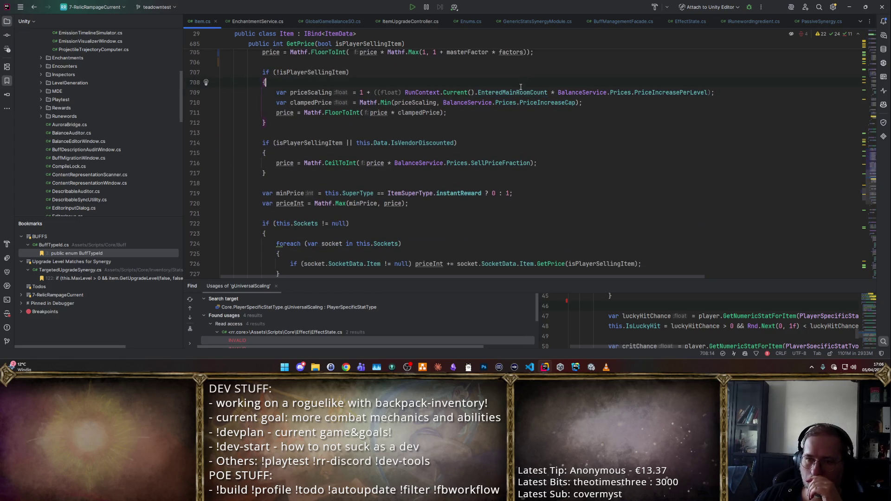
scroll(418, 116, "down", 3)
scroll(297, 146, "up", 5)
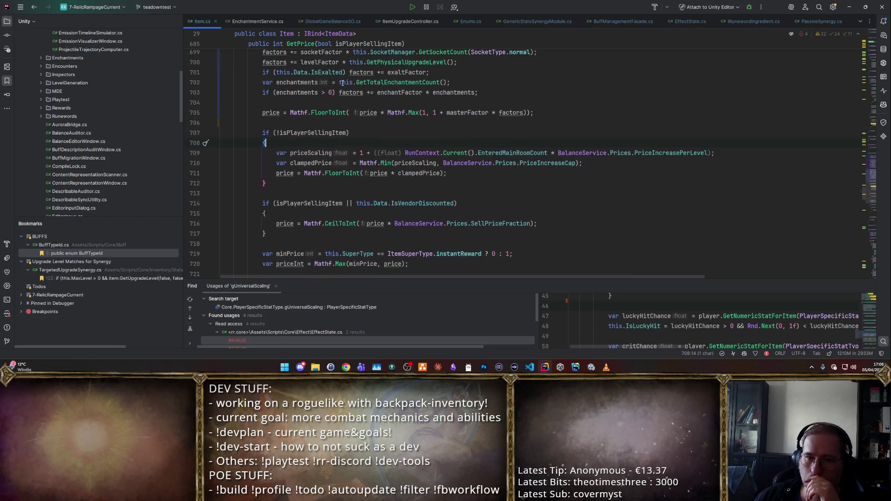
double_click(302, 152)
key("alt+j")
scroll(305, 144, "down", 1)
scroll(305, 144, "down", 2)
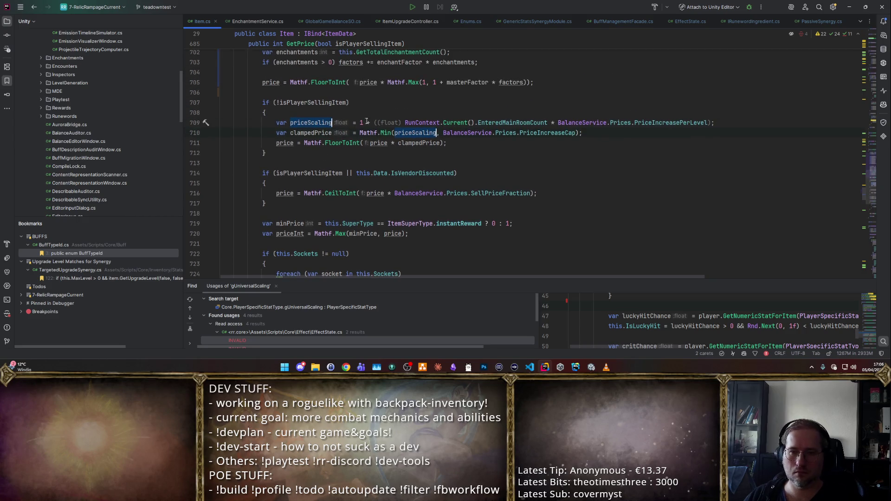
mouse_move(713, 123)
left_mouse_down()
mouse_move(232, 123)
mouse_move(277, 122)
left_mouse_up()
key("ctrl+w")
key("ctrl+w")
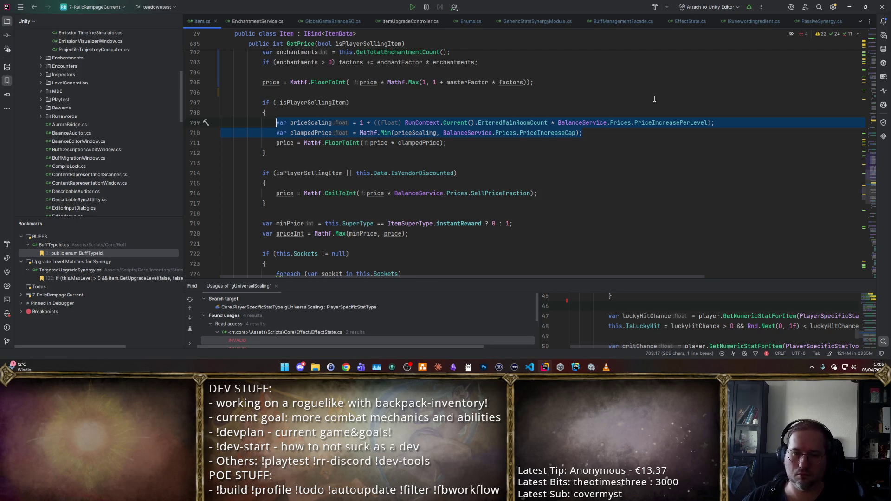
key("ctrl+w")
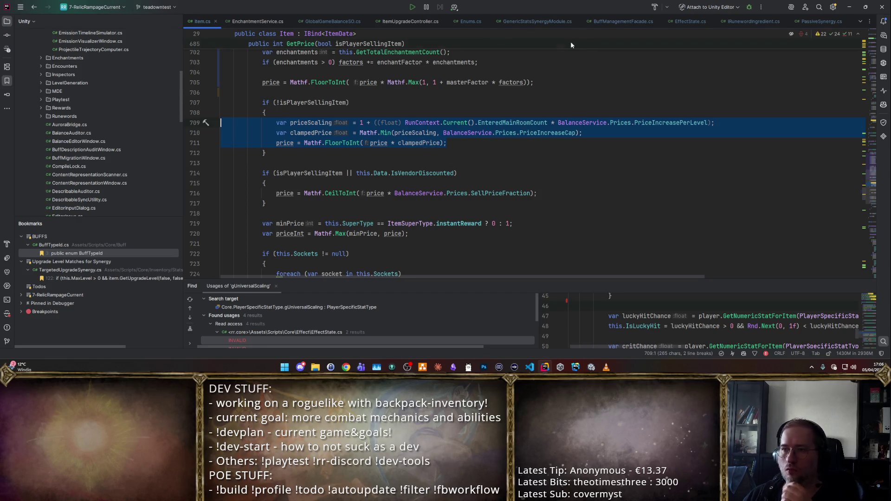
- Search symbols for 'TryReroll' and open TryRerollHubAction in PlayerActionOPs.cs
key("ctrl+alt+Left")
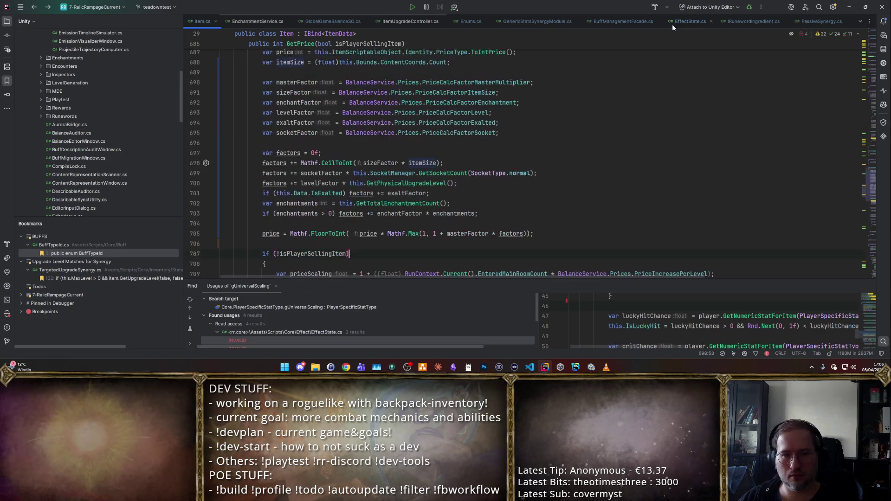
key("ctrl+alt+Left")
key("ctrl+alt+Left")
key("ctrl+alt+Left")
key("ctrl+alt+Left")
key("ctrl+alt+Right")
key("ctrl+alt+Right")
key("ctrl+alt+Right")
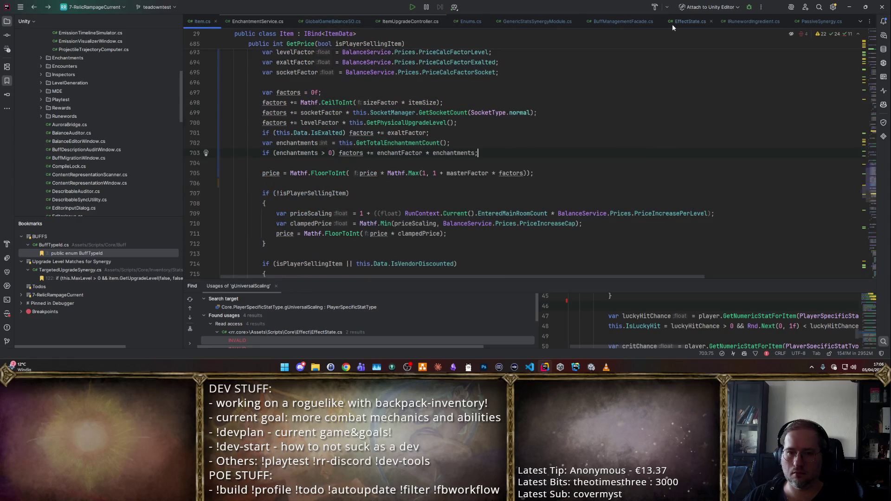
key("ctrl+alt+Left")
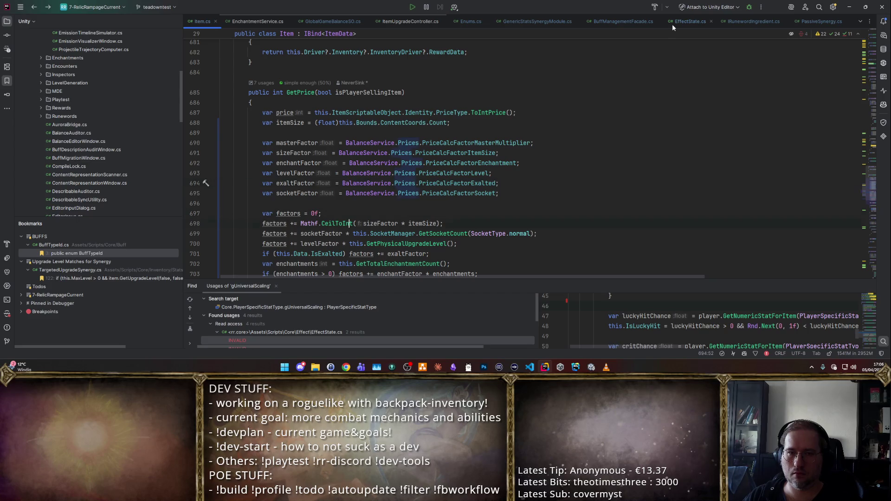
key("ctrl+alt+Left")
key("ctrl+alt+Left")
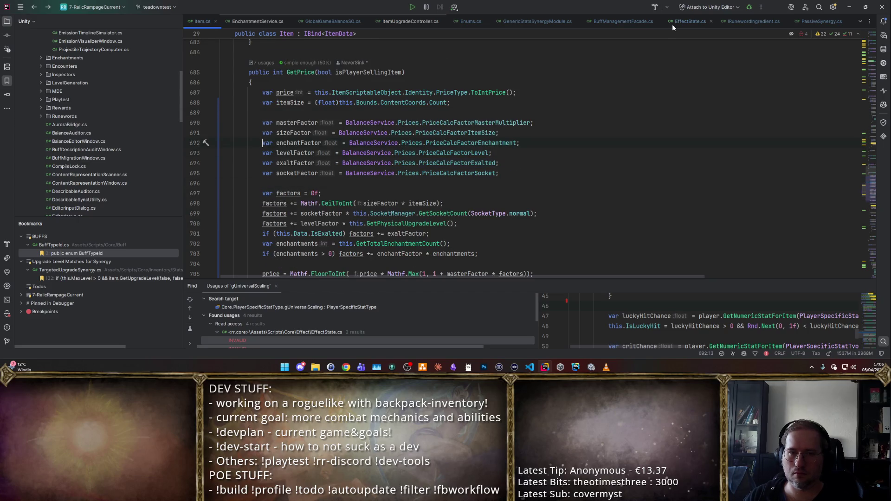
key("ctrl+alt+shift+n")
key("BackSpace")
type("TryReroll")
key("Return")
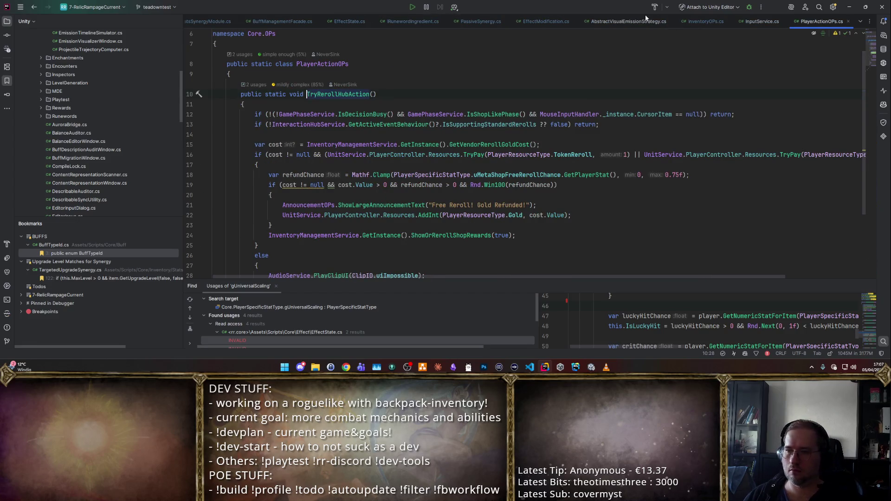
- Try adding blank lines below the reroll cost line, then remove them again
left_click(571, 155)
left_click(583, 146)
key("Return")
key("Return")
key("Return")
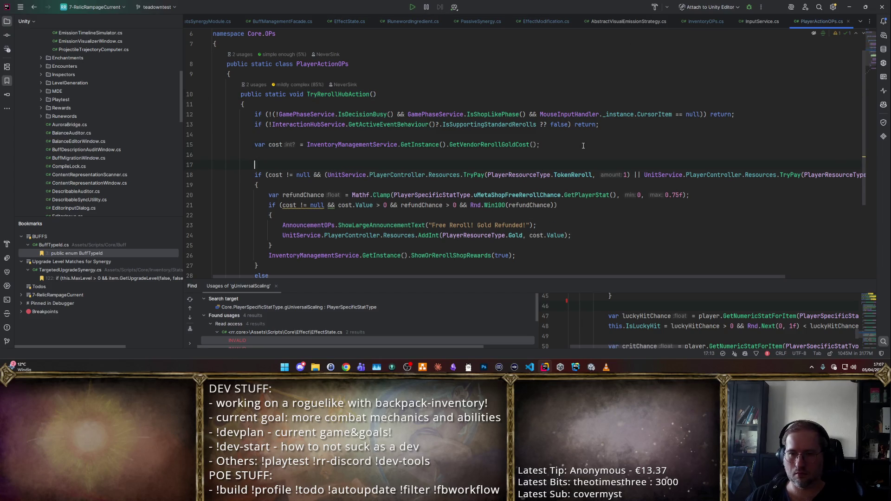
key("Up")
key("BackSpace")
key("BackSpace")
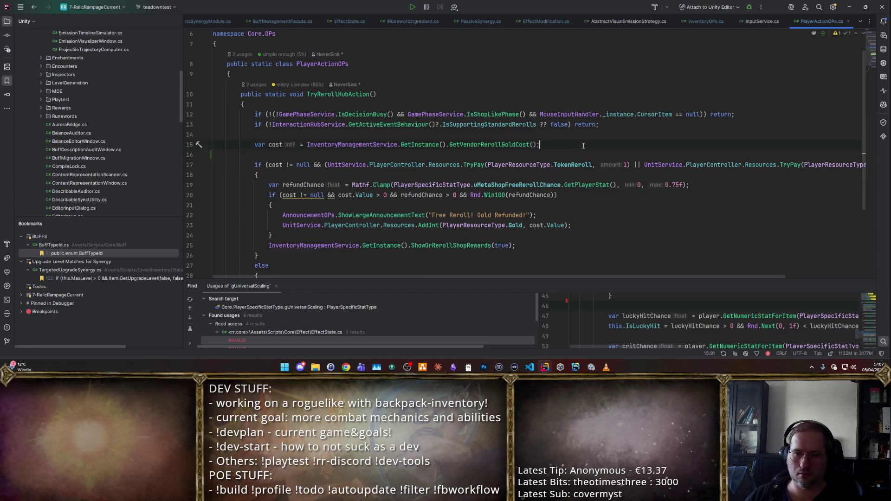
- Paste the priceScaling, clampedPrice and price lines after GetVendorRerollGoldCost's null check
left_click(490, 145, "ctrl")
left_click(481, 134)
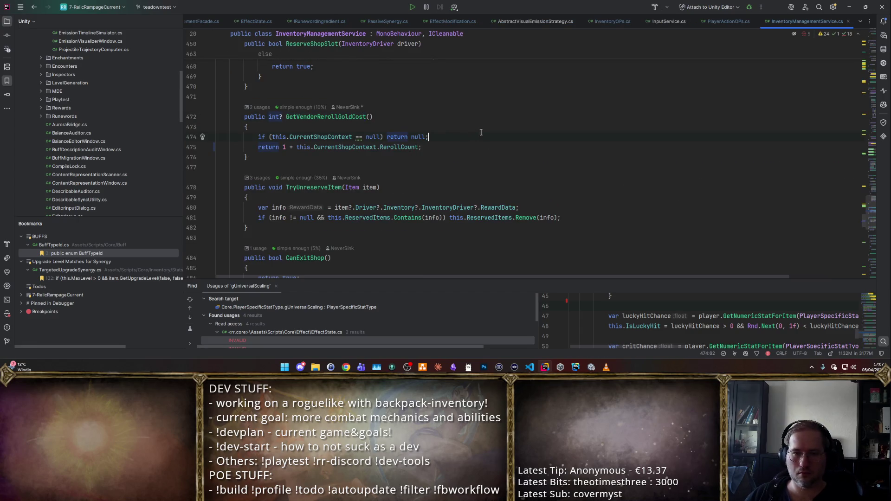
key("Return")
type("var priceScaling = 1 + ((float) RunContext.Current().EnteredMainRoomCount * BalanceService.Prices.PriceIncreasePerLevel);             var clampedPrice = Mathf.Min(priceScaling, BalanceService.Prices.PriceIncreaseCap);             price = Mathf.FloorToInt(price * clampedPrice);")
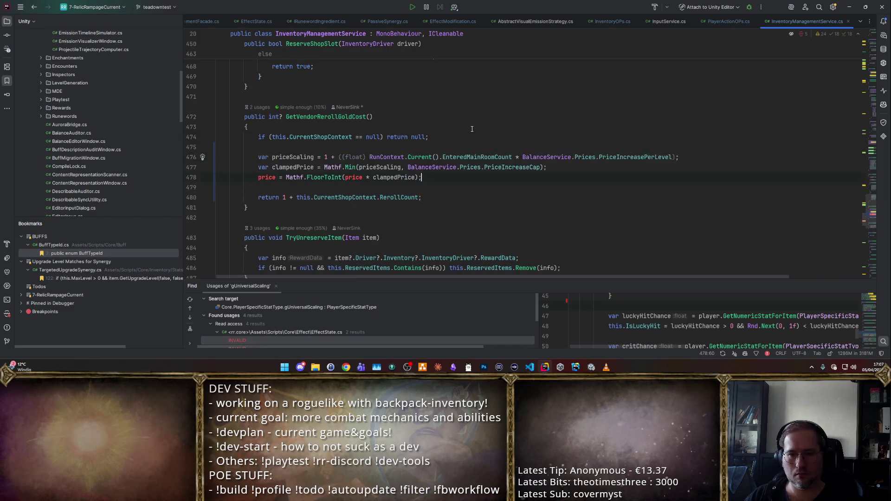
key("Up")
key("Up")
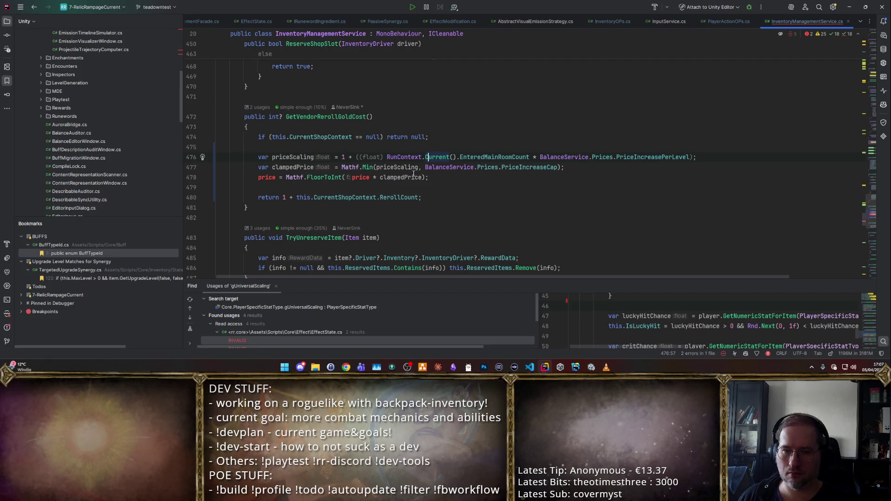
double_click(405, 168)
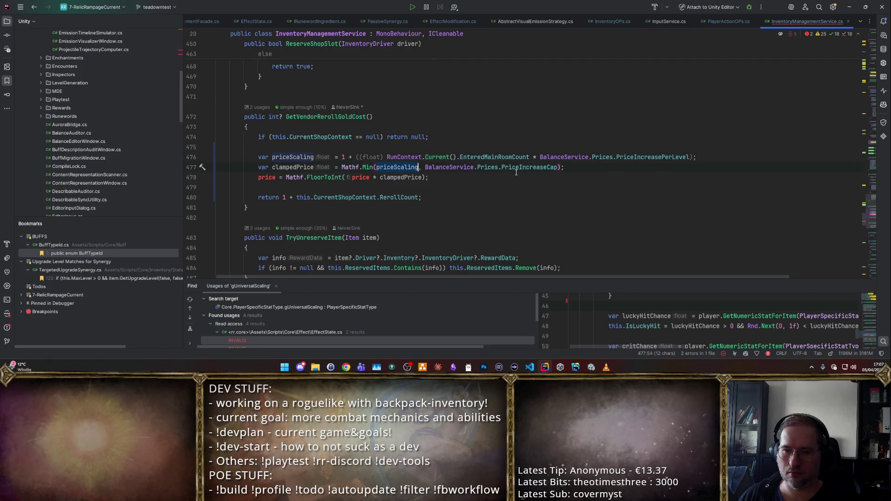
left_click(487, 175)
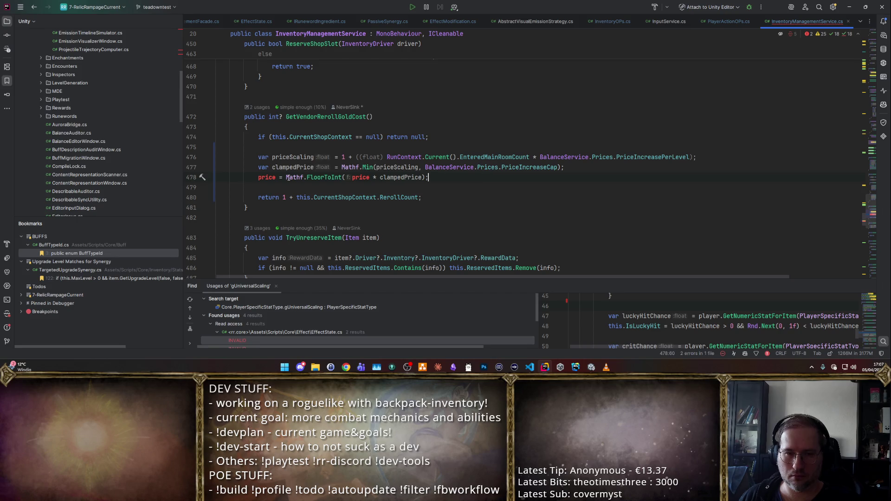
left_click(282, 197)
- Wrap the return value in Mathf.FloorToInt((1 + RerollCount) * ...)
type("Mathf.FloorToInt(")
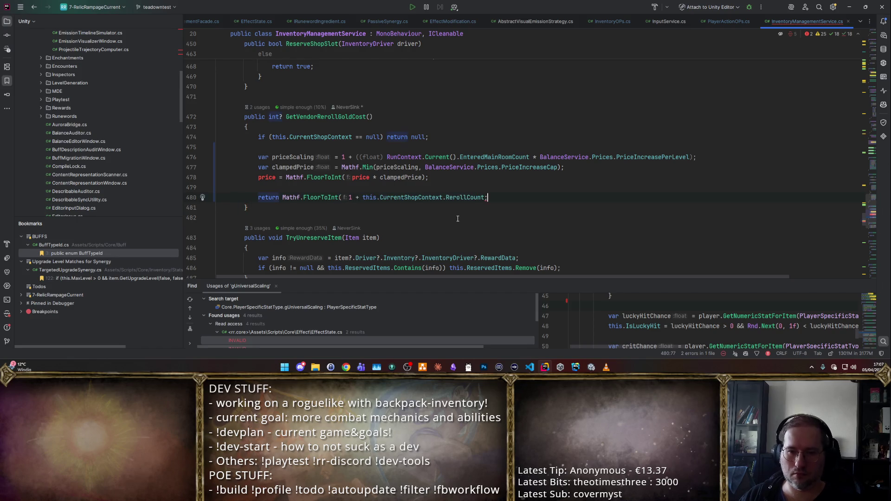
key("End")
key("Left")
type(")")
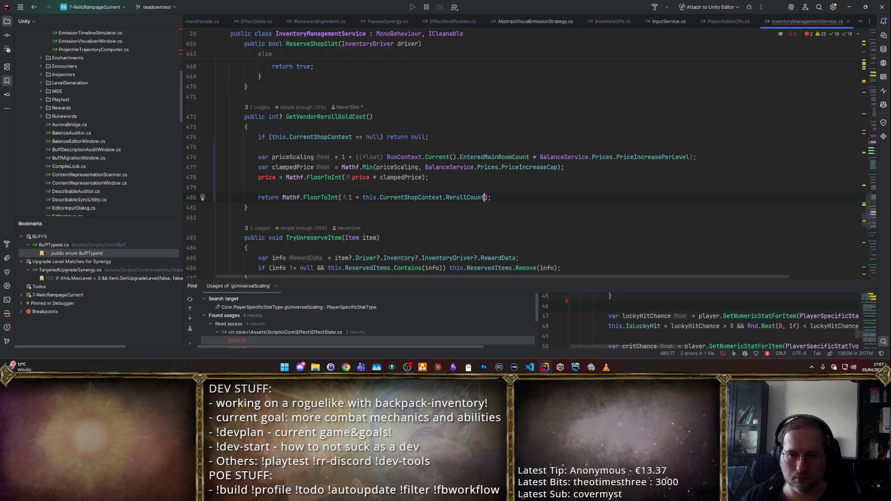
key("Left")
left_click(348, 198)
type("(")
key("End")
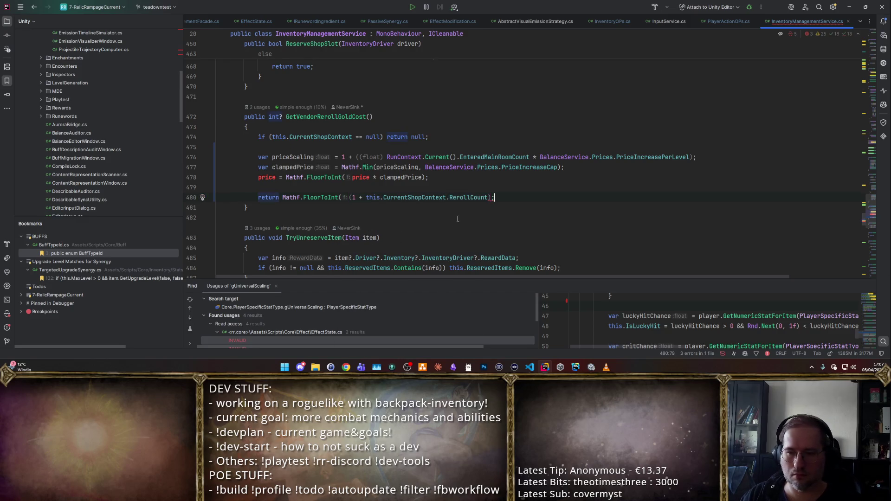
key("Left")
type(") *")
- Multiply by clampedPrice, delete the old price line, divide RerollCount by 2f and save
double_click(291, 167)
type("clampedPrice")
left_click(507, 174)
key("ctrl+x")
key("ctrl+s")
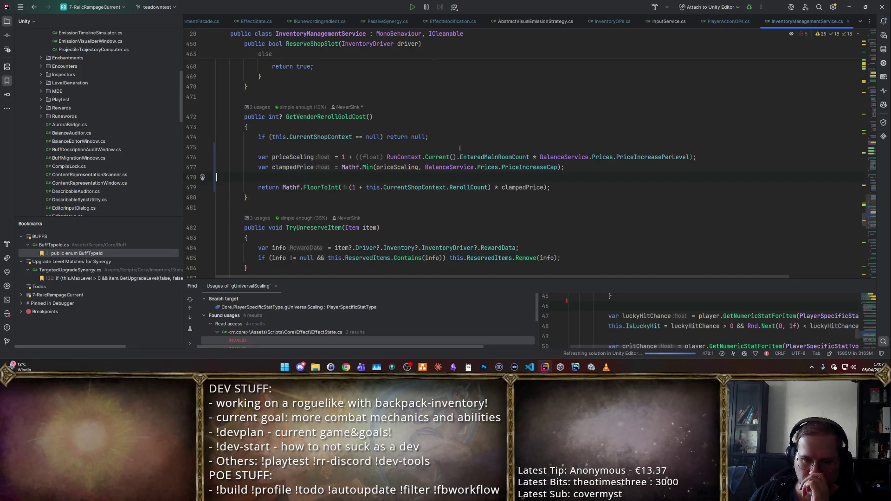
left_click(487, 187)
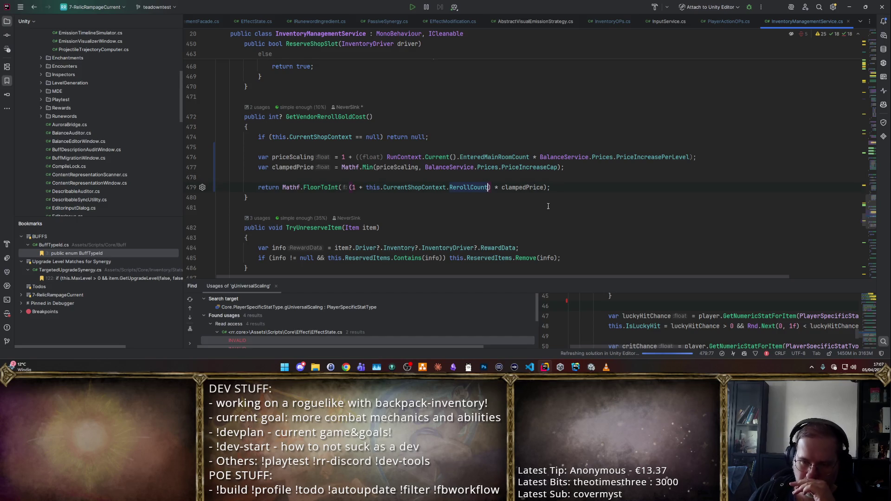
type("/ 2f")
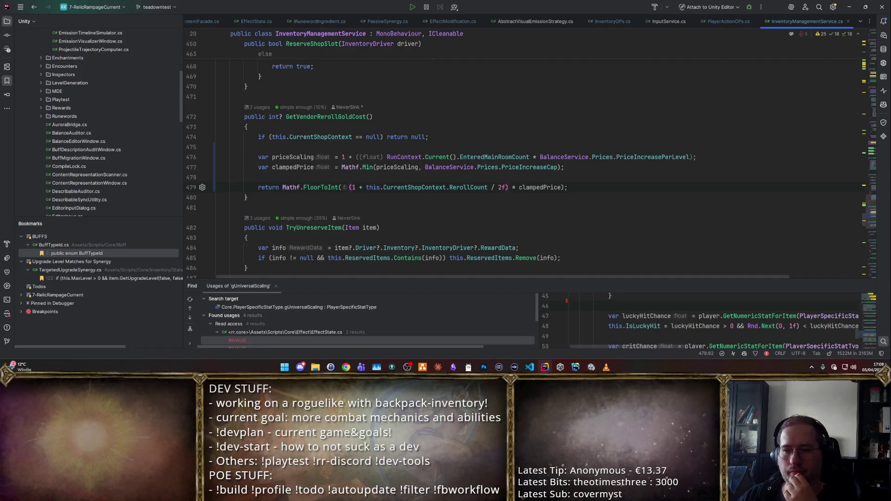
key("alt+Tab")
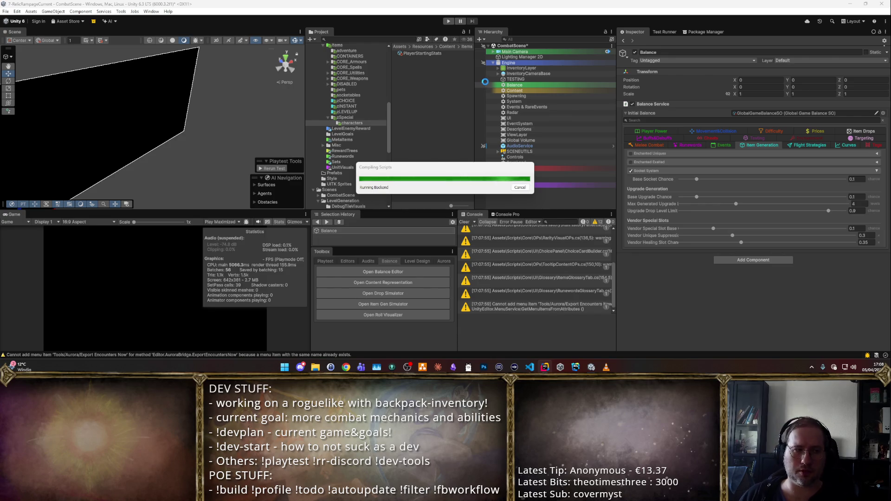
- Enter Play mode to run the forest combat scene
left_click(450, 22)
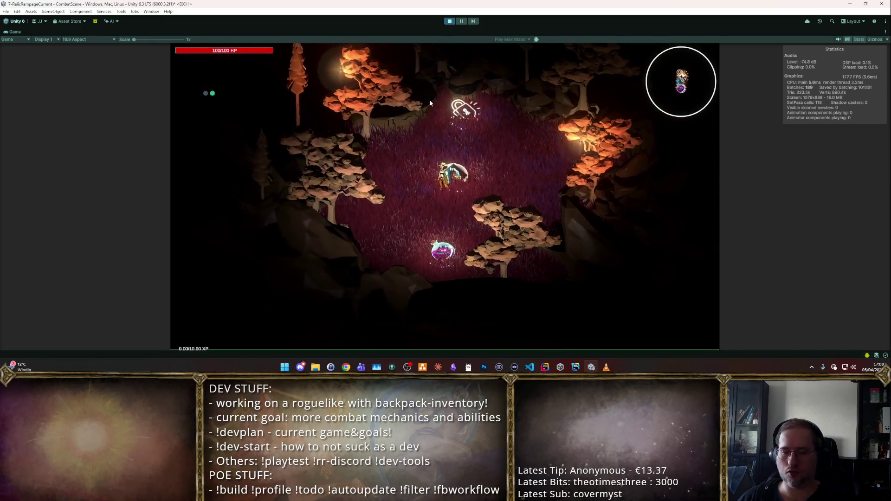
- Reroll the shop once, then restart Play mode for a fresh run
key("r")
key("r")
key("r")
key("r")
key("r")
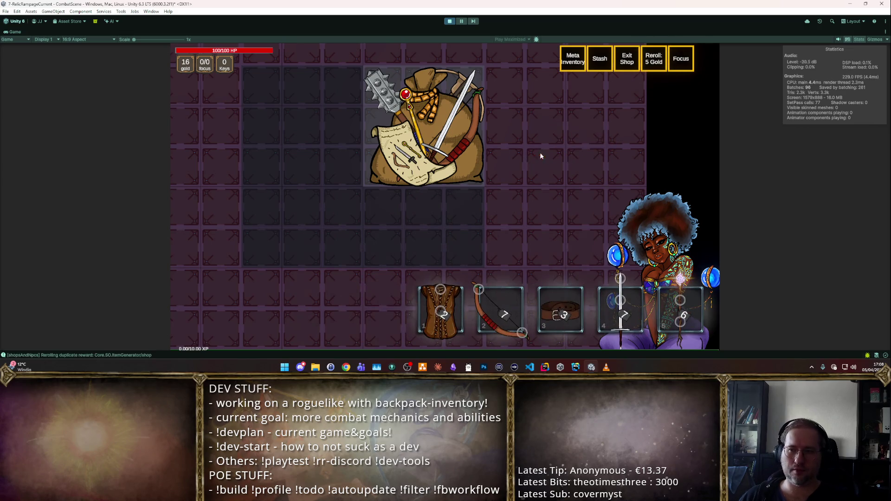
left_click(449, 21)
left_click(449, 21)
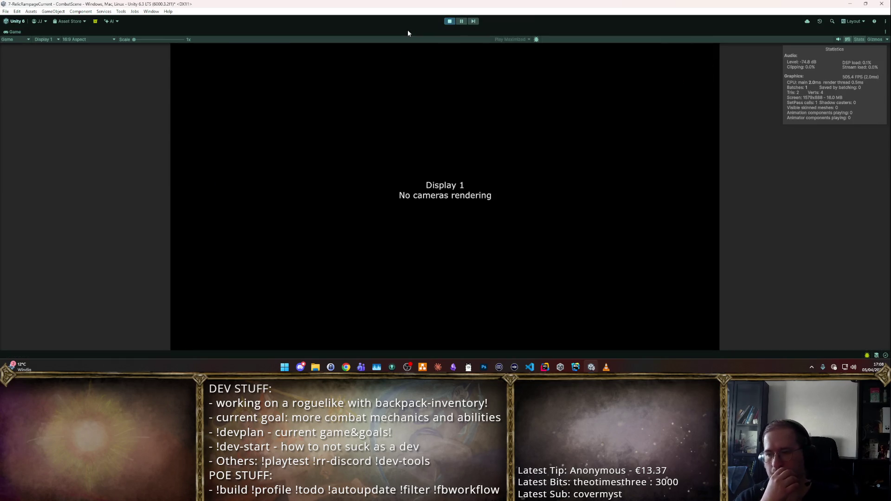
- Open the starter bag, place the sword in the backpack's left column, and stop the game
left_click(599, 246)
left_click(418, 123)
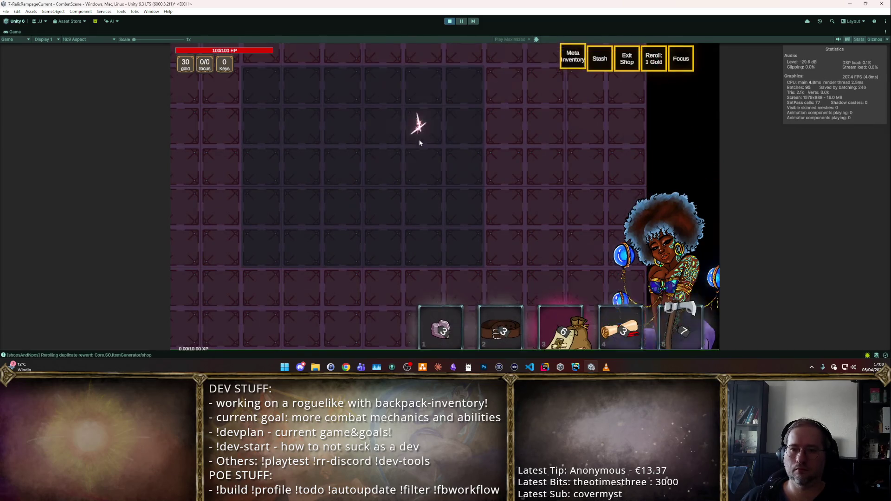
left_click_drag(297, 239, 254, 128)
left_click_drag(346, 152, 277, 141)
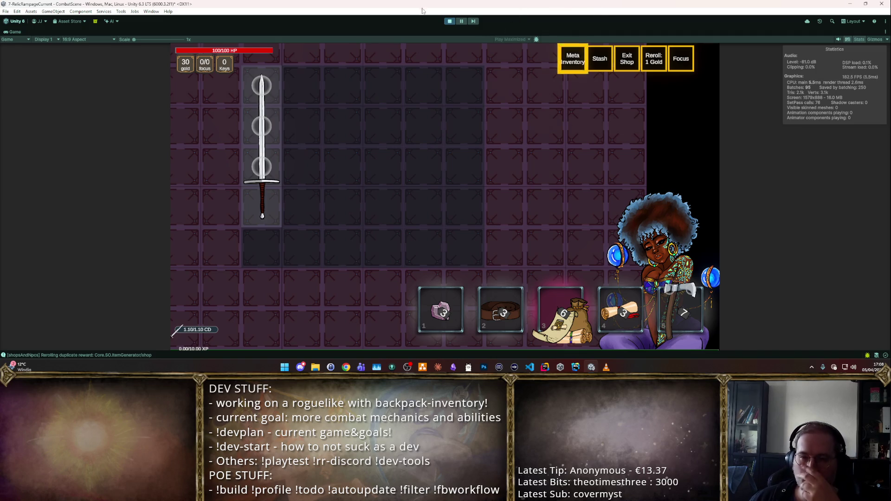
left_click(449, 21)
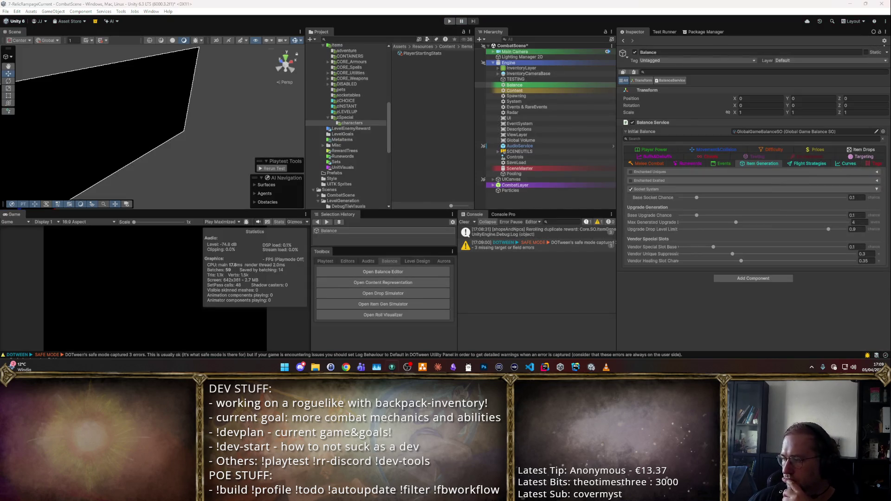
key("alt+Tab")
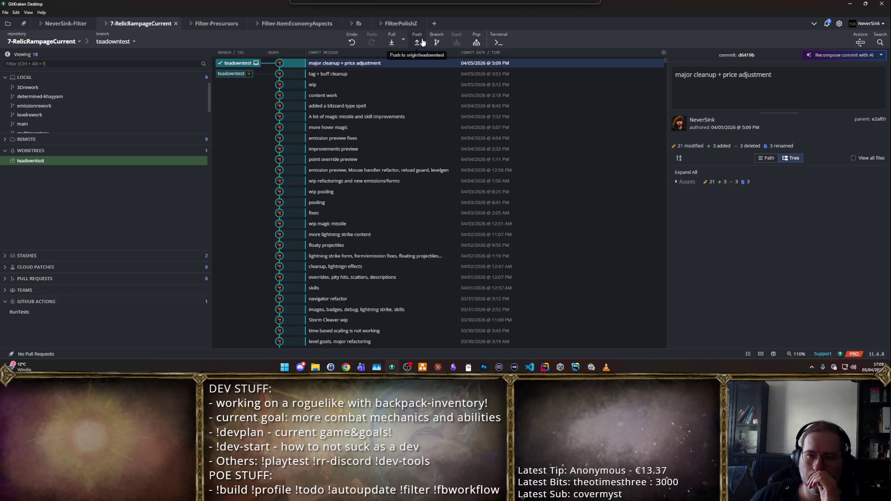
key("alt+Tab")
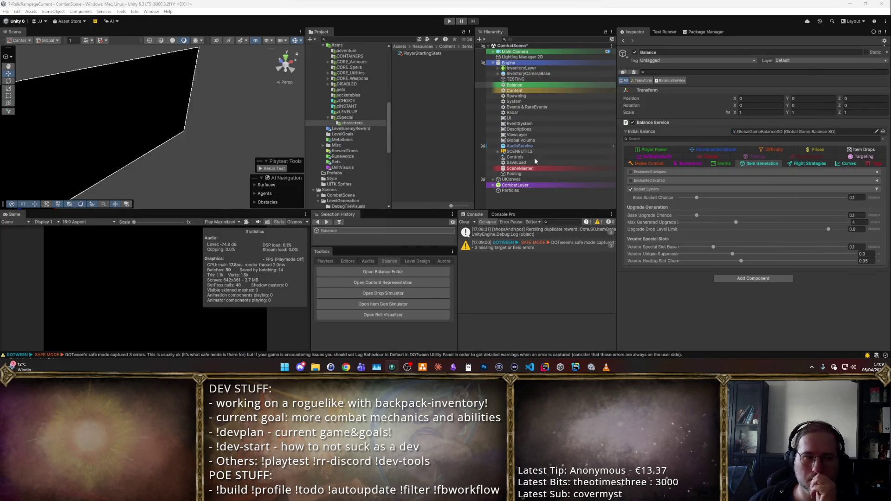
left_click(448, 21)
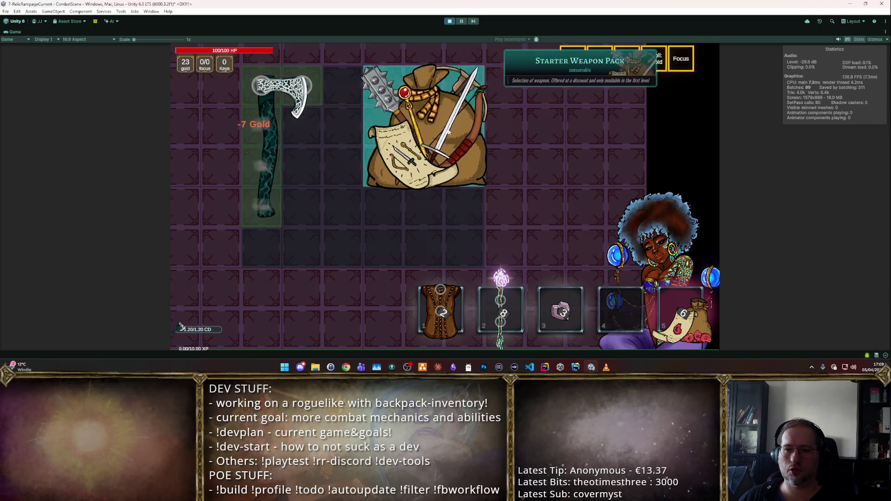
- Put the Multishot Bow in the backpack, buy the bag and add the Grace rune
left_click(419, 117)
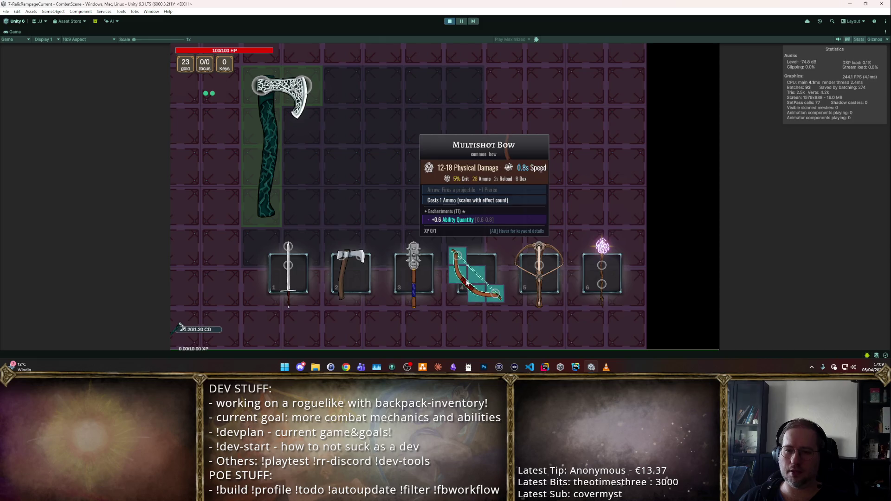
left_click_drag(467, 282, 328, 146)
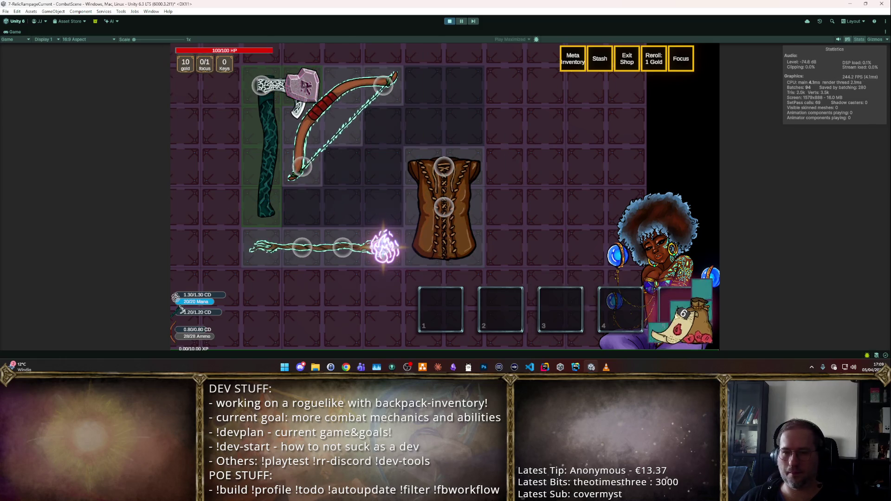
left_click(682, 327)
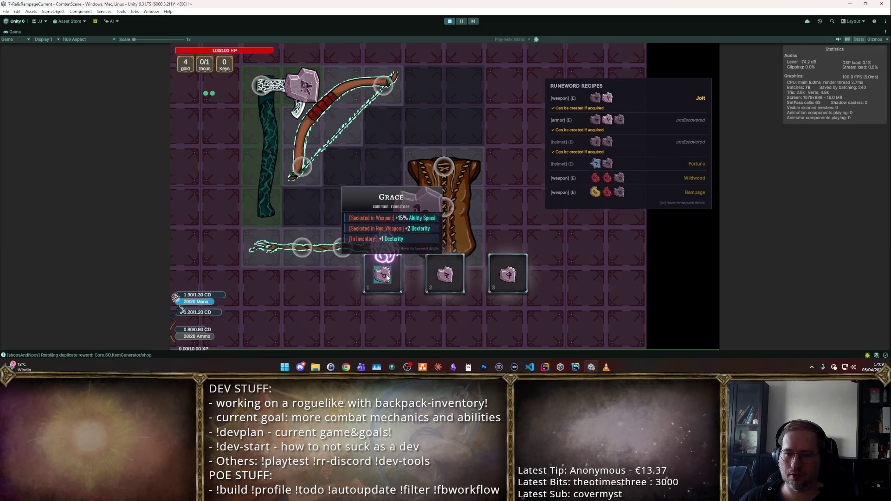
left_click_drag(387, 275, 426, 115)
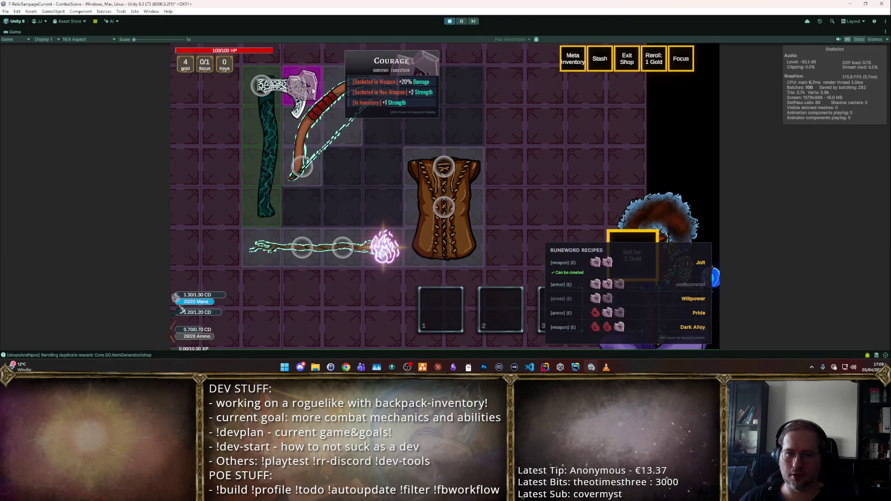
- View the Focus upgrades for the bow, then close the inventory
mouse_move(342, 108)
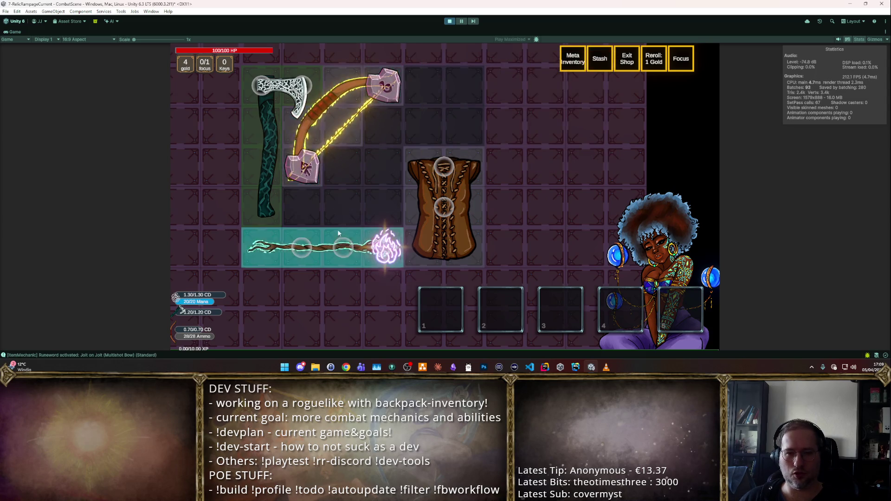
key("f")
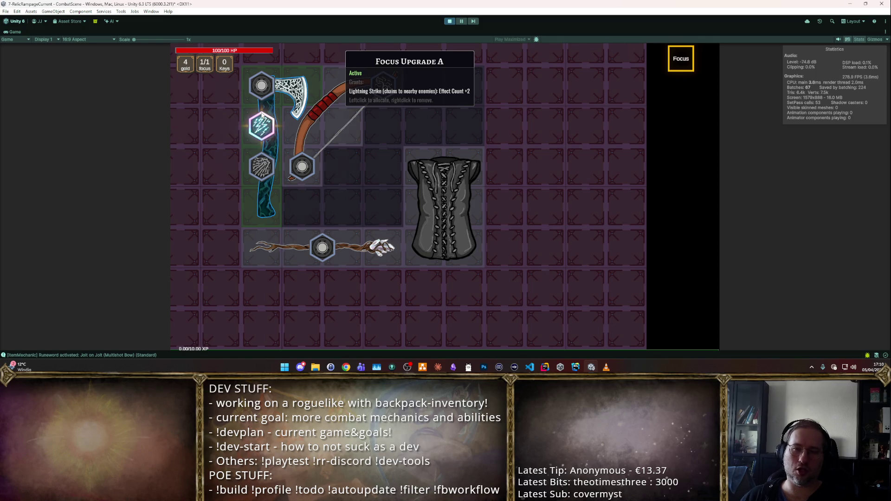
key("Escape")
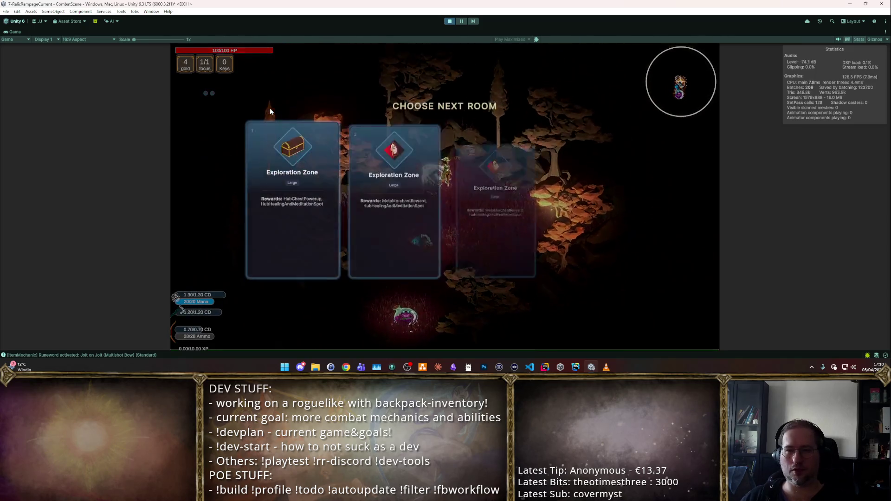
- Enter the second Exploration Zone, fight the first wave and take Boost Wisdom
left_click(384, 141)
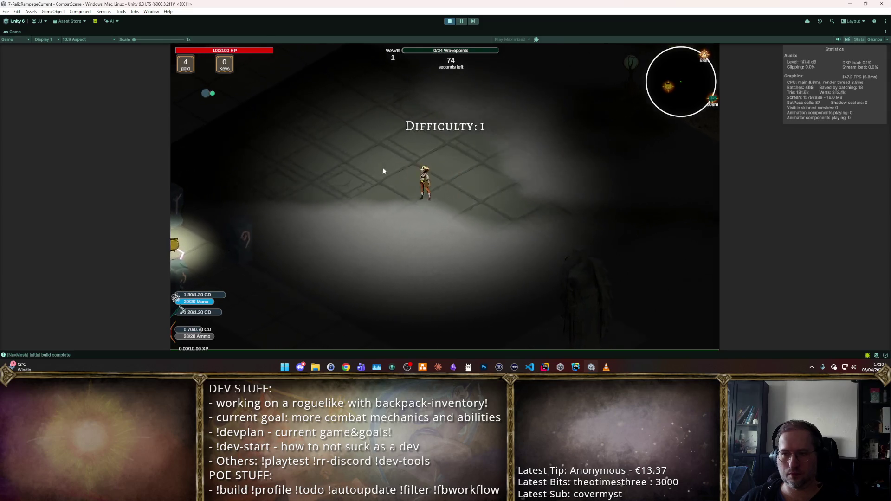
key("a")
key("d")
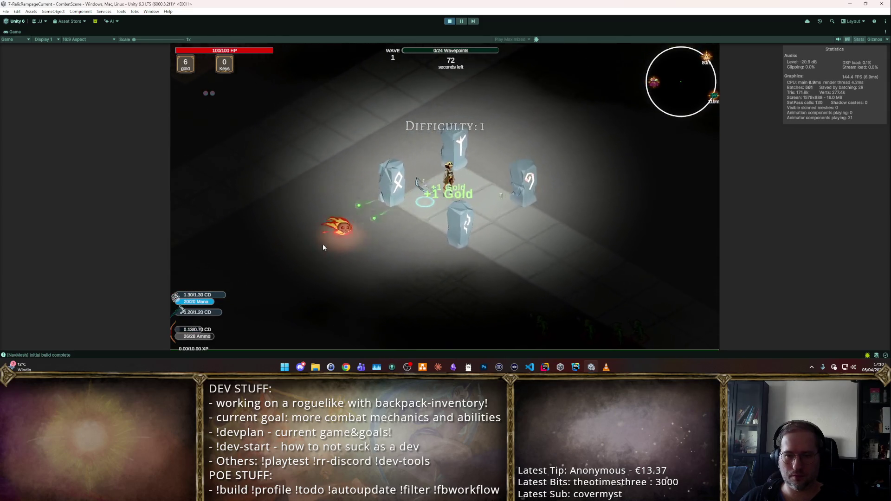
key("s")
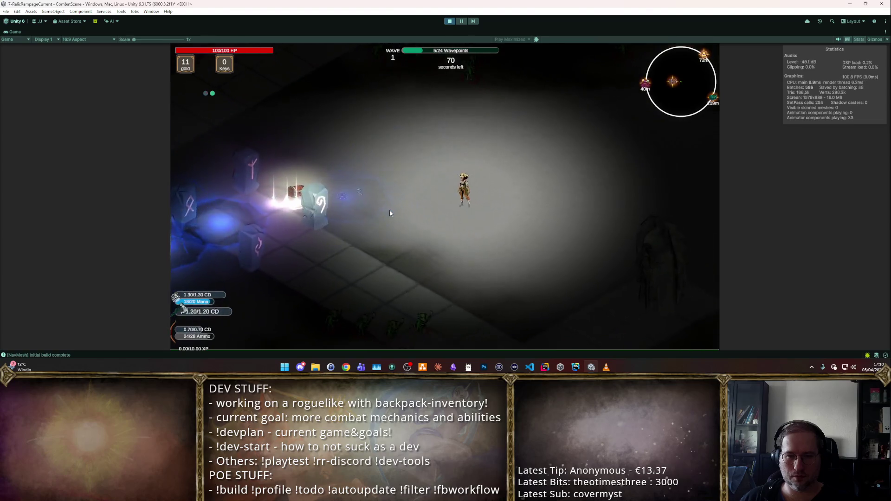
key("s")
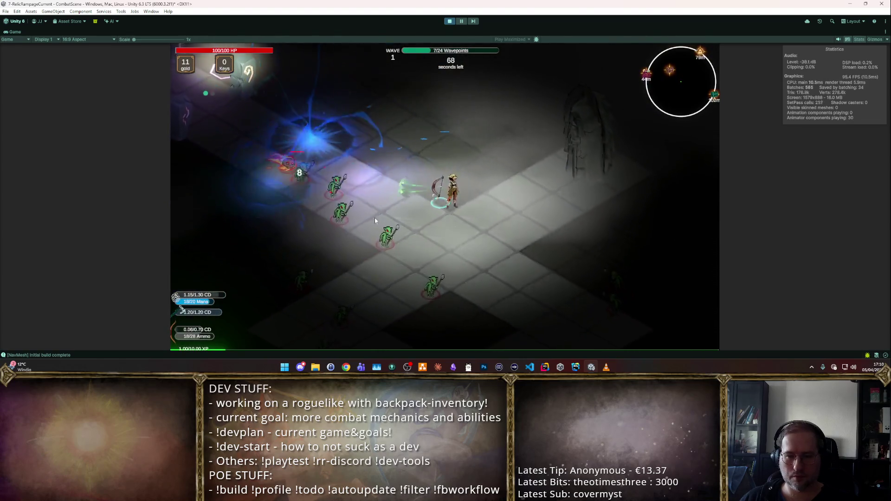
key("s")
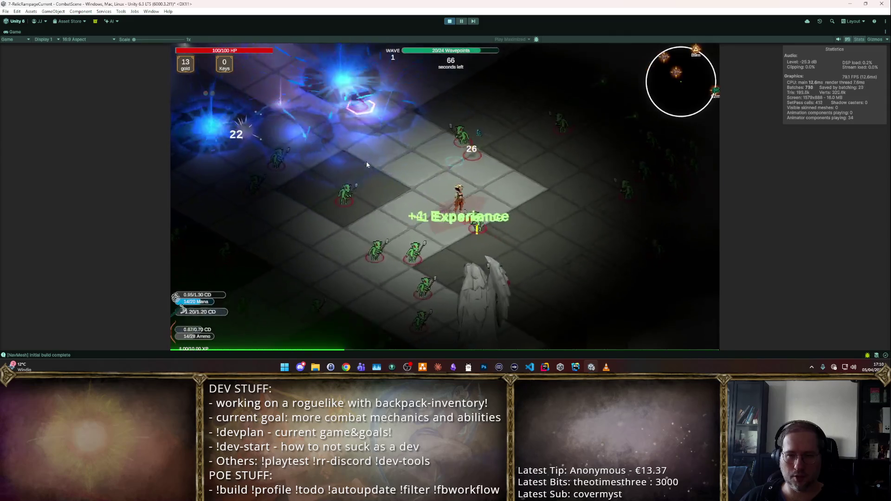
key("s")
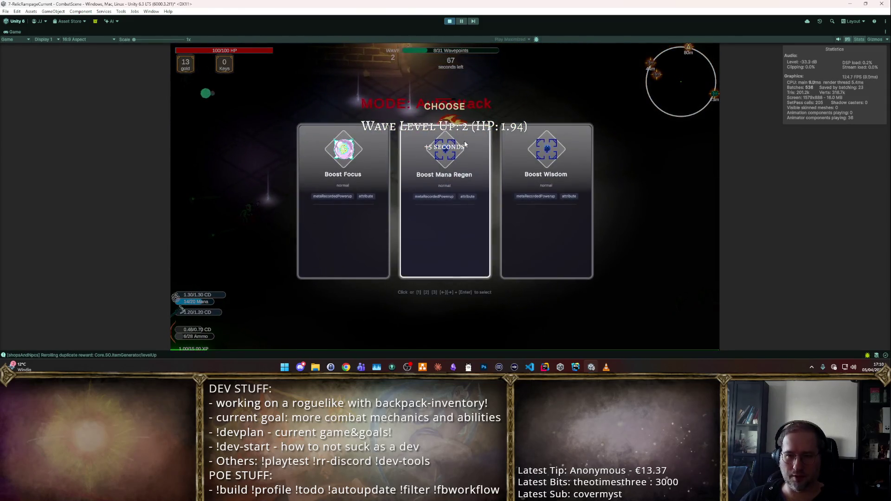
left_click(552, 199)
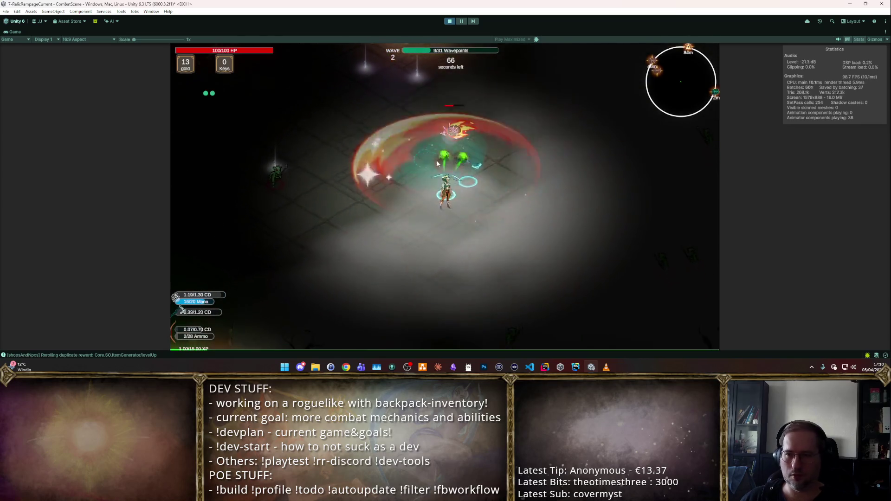
- Push through the following waves past the Guardian until wave 4
key("w")
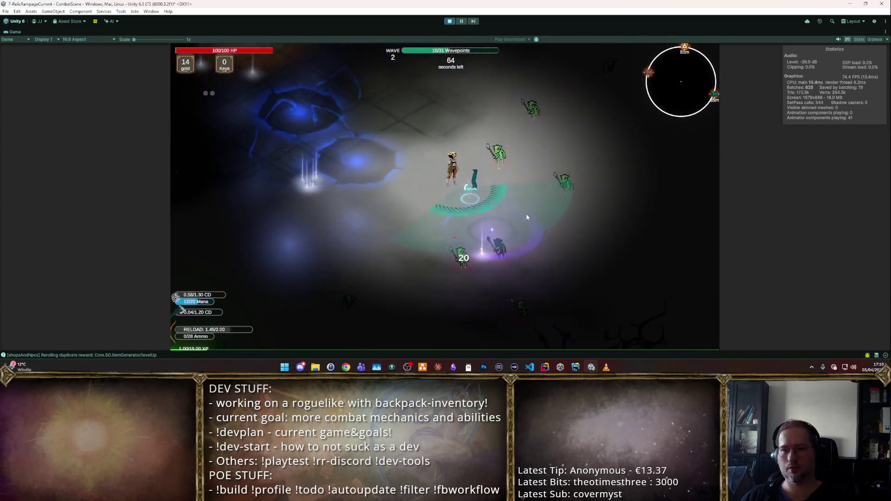
key("w")
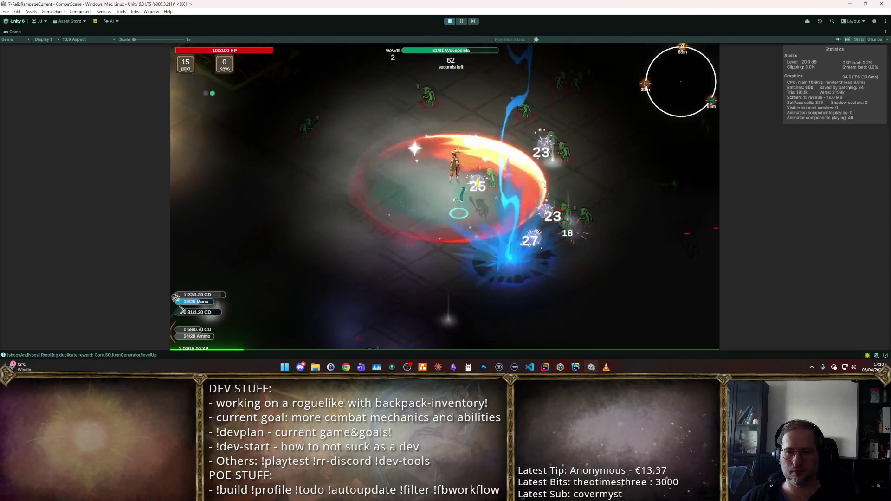
key("w")
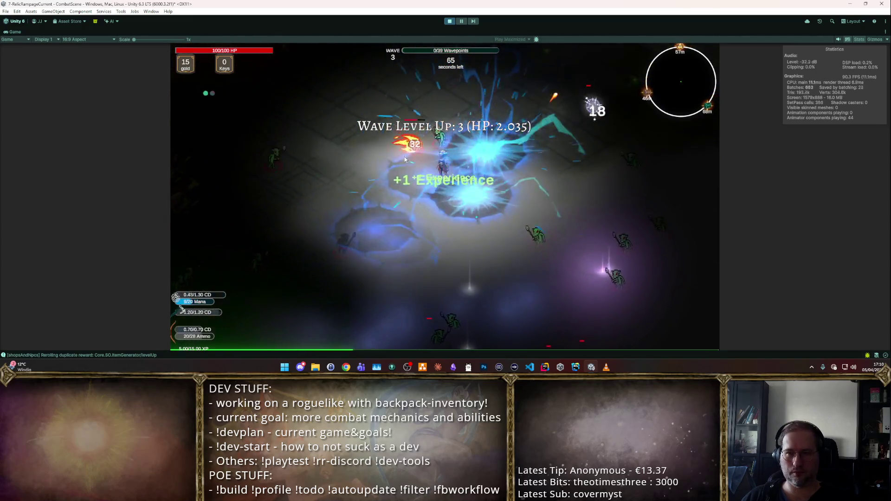
key("w")
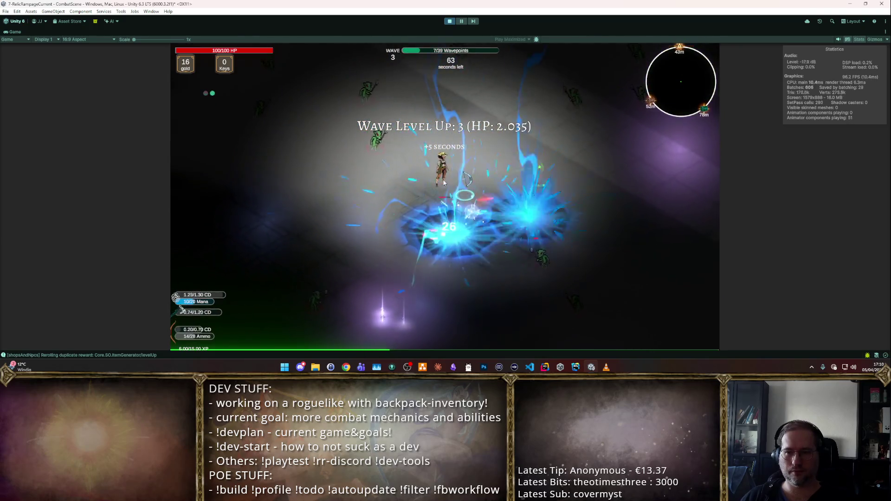
key("w")
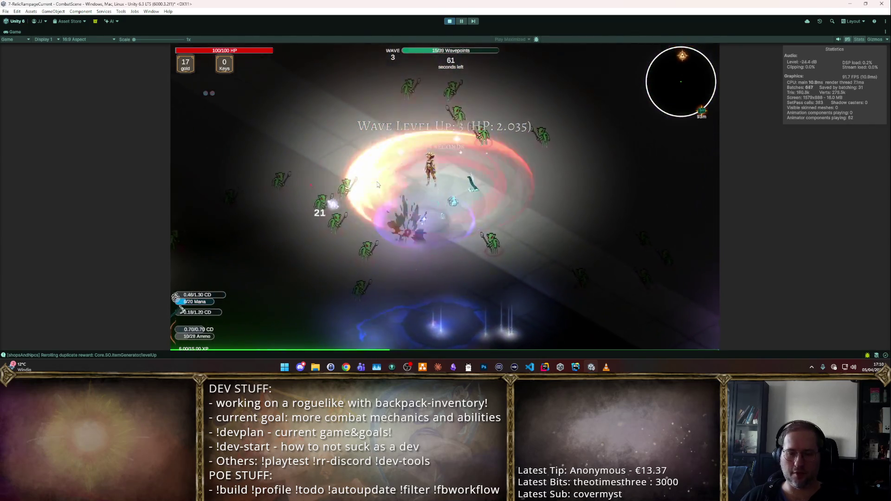
key("w")
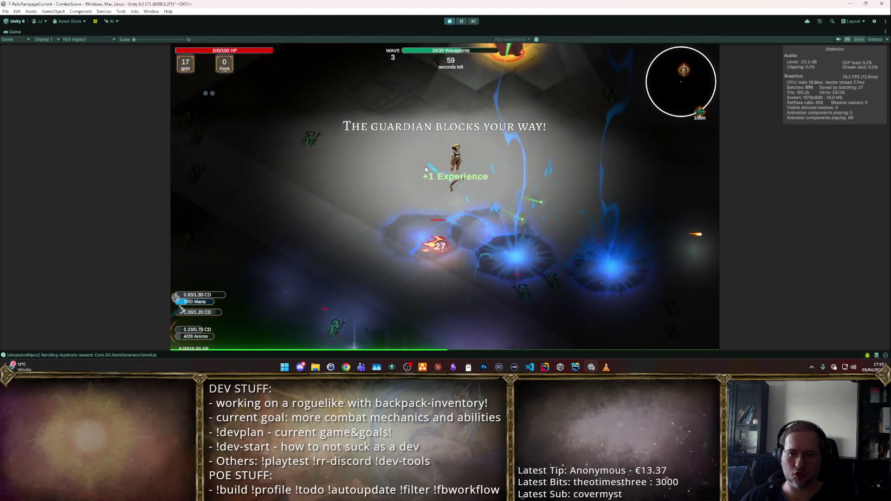
key("w")
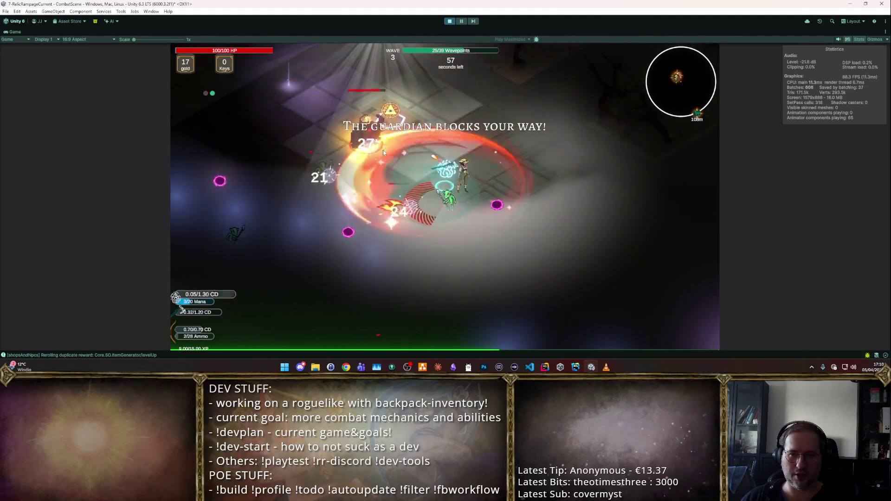
key("w")
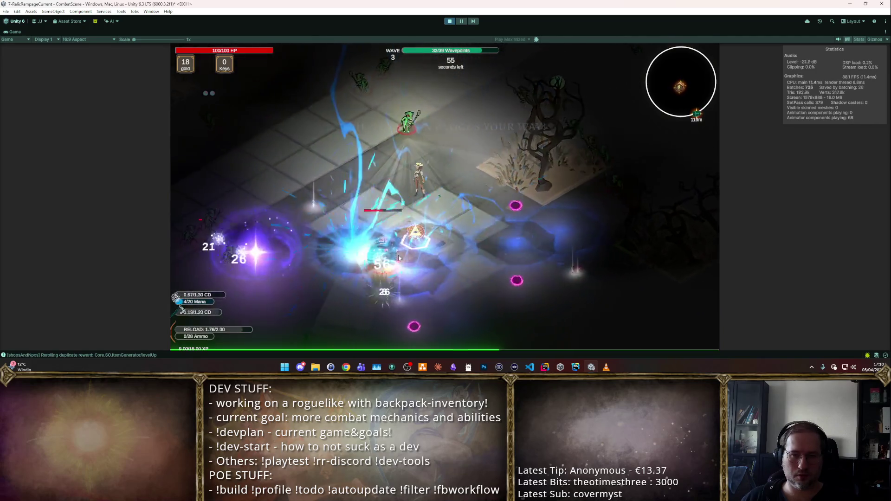
key("w")
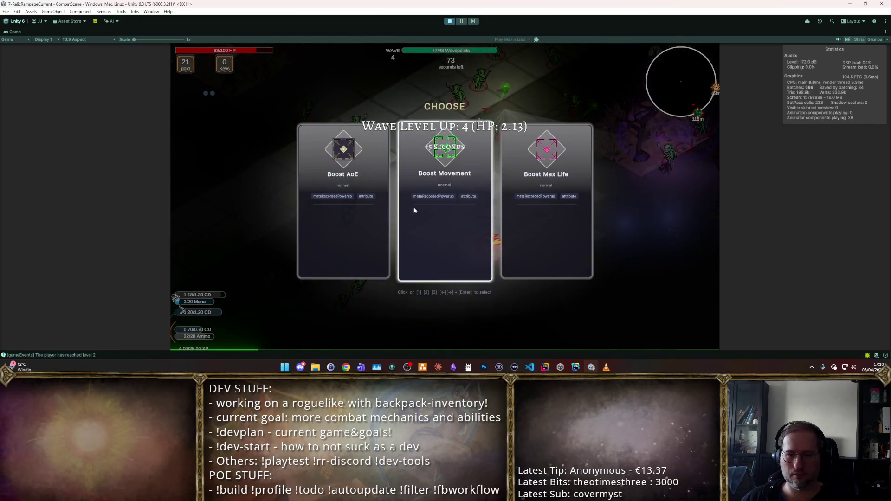
- Take Boost Movement, Agility, Mana Regen, +3 Intelligence and Might at successive level-ups
left_click(414, 210)
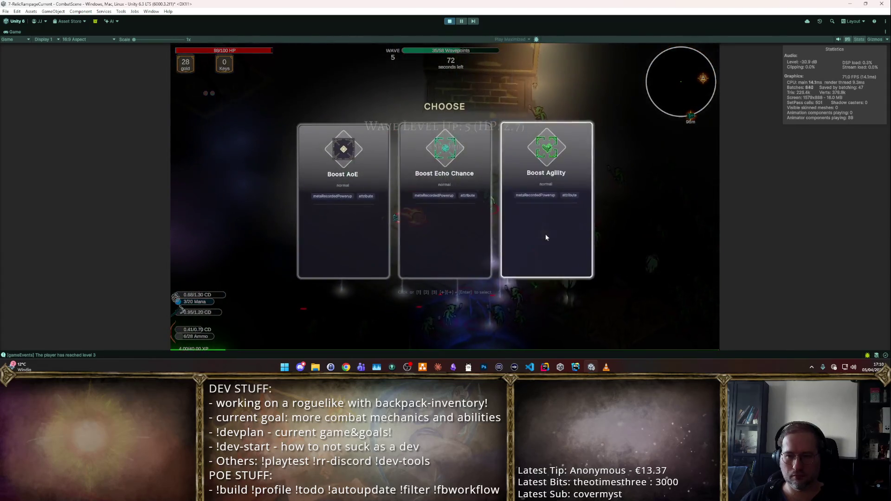
left_click(501, 218)
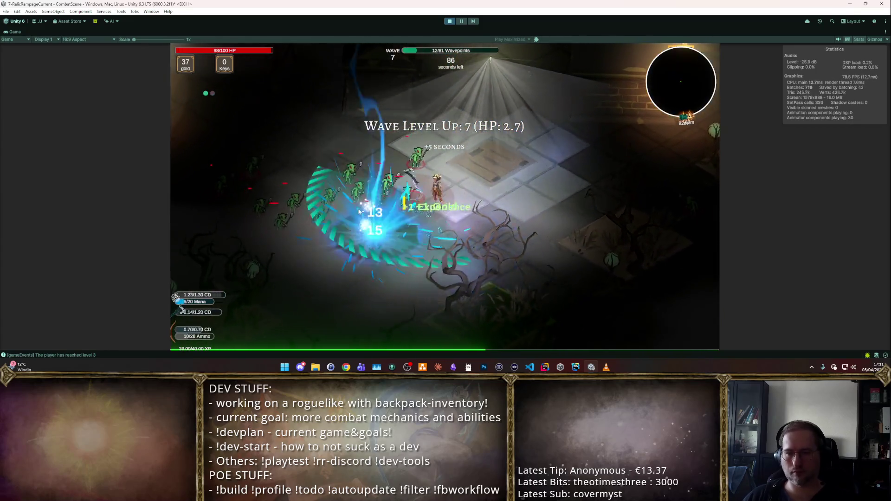
left_click(371, 227)
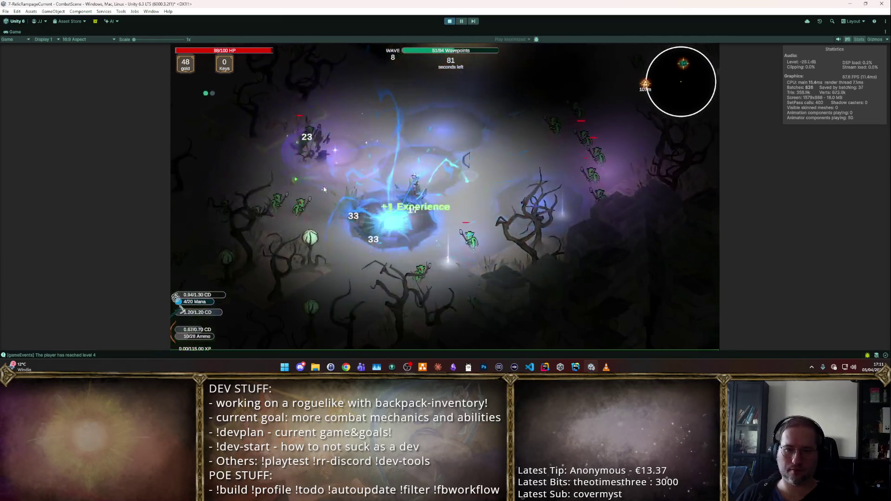
left_click(449, 227)
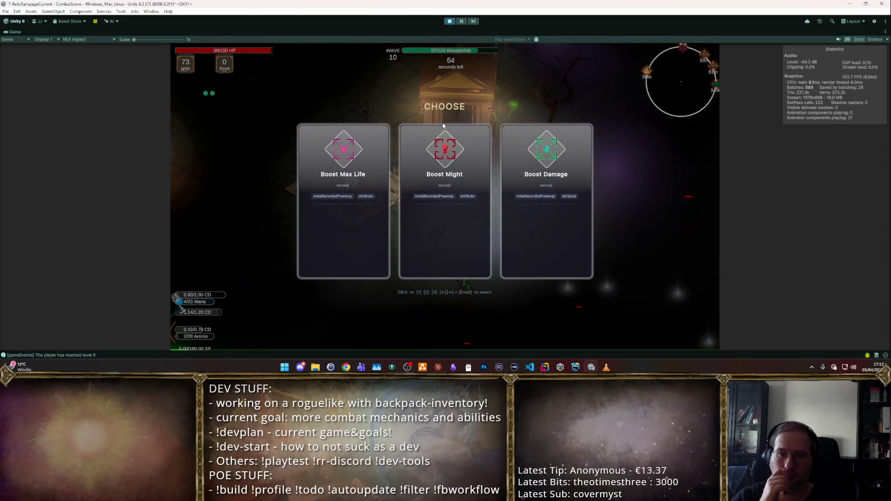
left_click(442, 124)
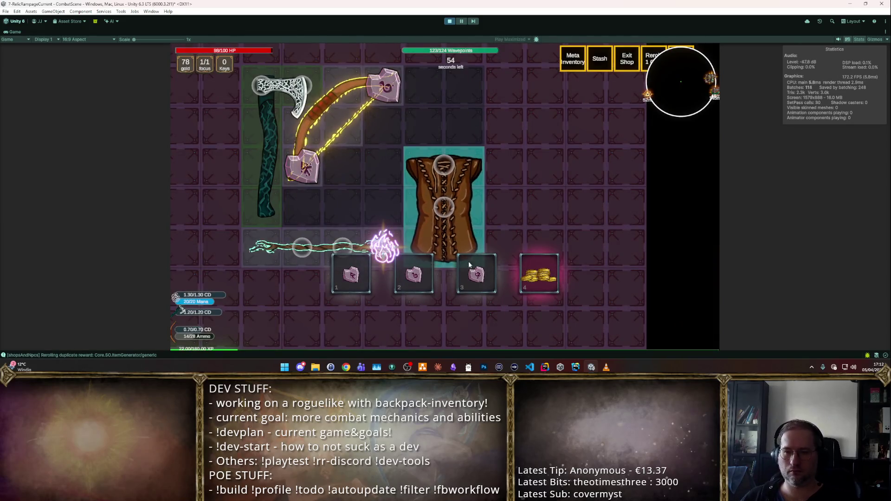
- Collect the gold reward from slot 4 of the reward row
left_click(562, 273)
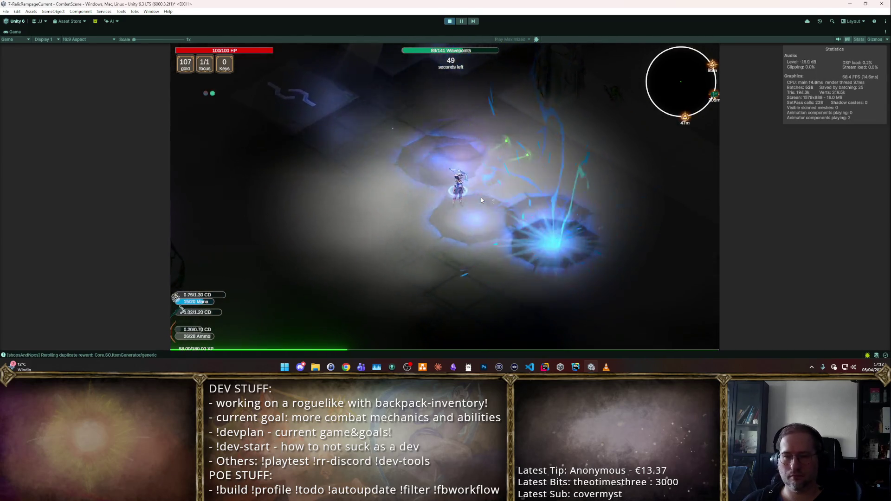
- Walk the character a little further through the room, then stop play mode
key("m")
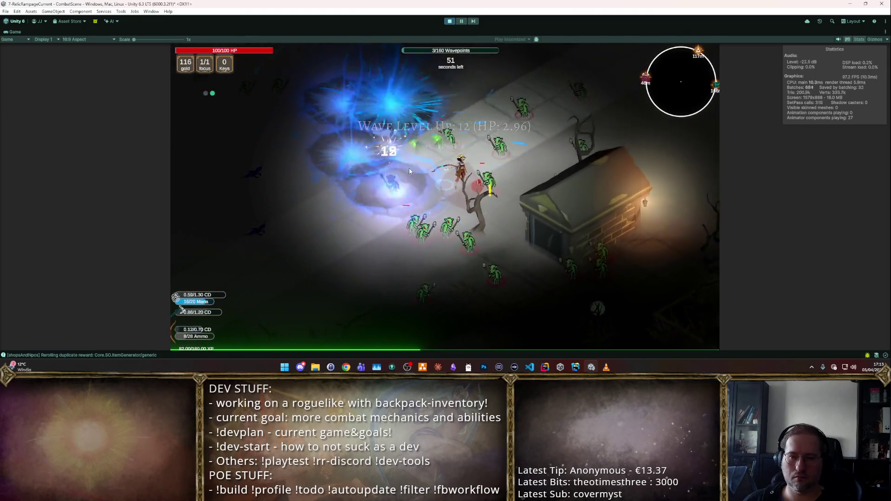
left_click(450, 22)
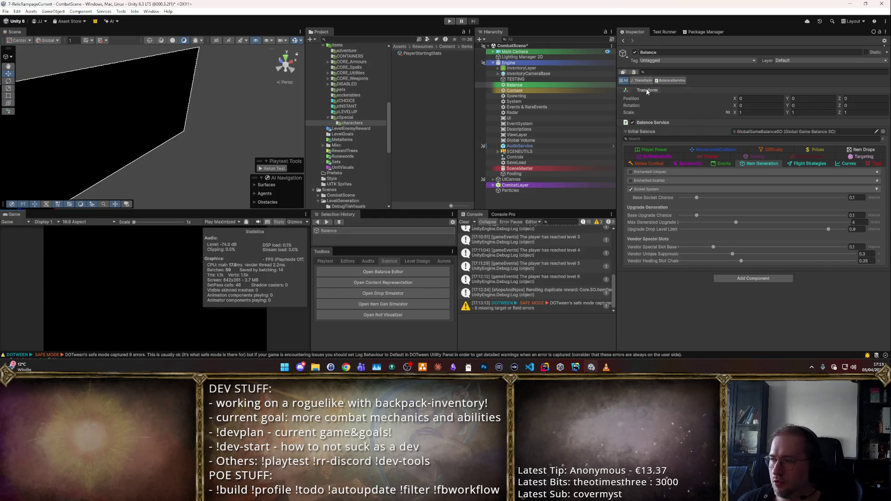
- Show the Balance Service's Prices tab, scroll to the price table, and browse CORE_Armours
left_click(805, 150)
scroll(683, 241, "down", 5)
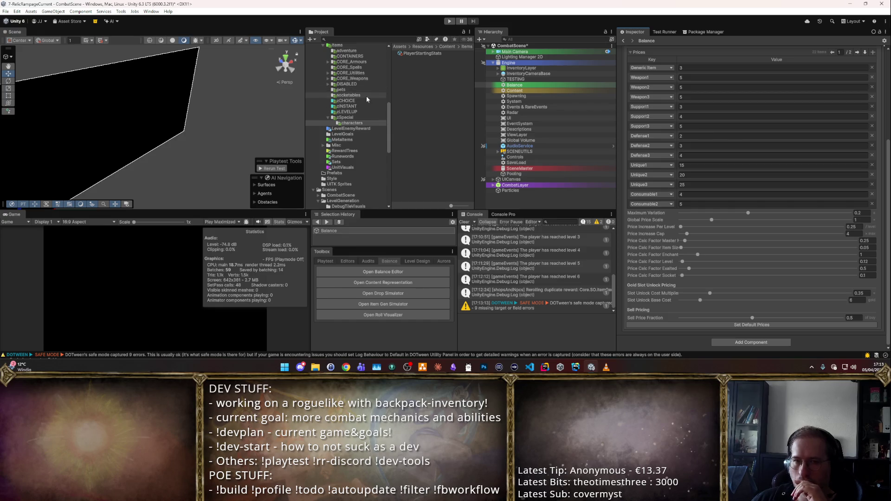
left_click(363, 63)
- Open the P1 armour folder and review the Cap item, then the Steel Shield
double_click(423, 53)
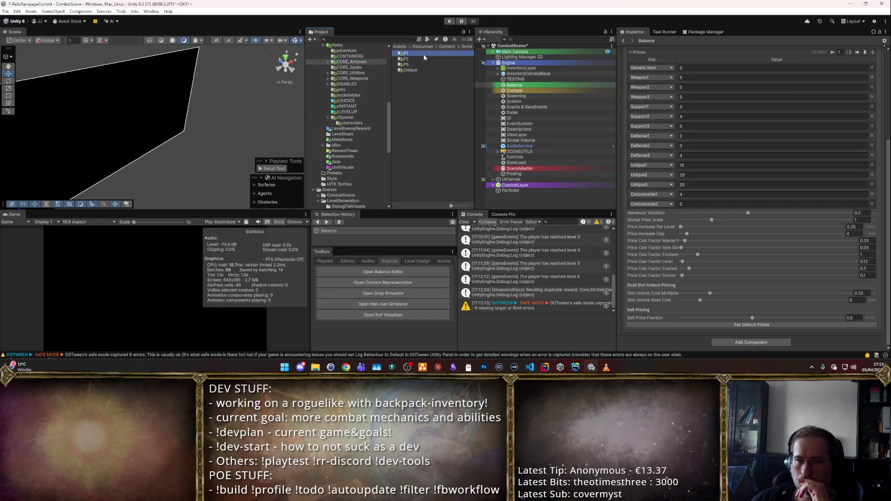
left_click(420, 59)
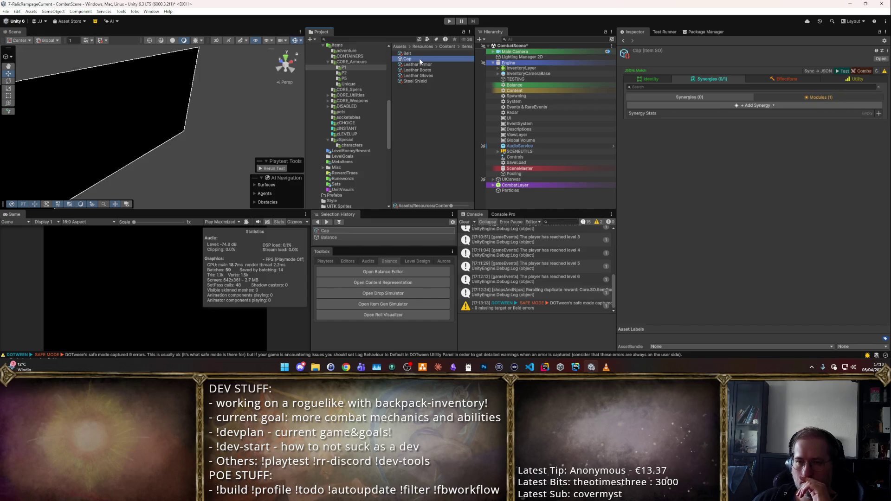
left_click(407, 54)
left_click(420, 59)
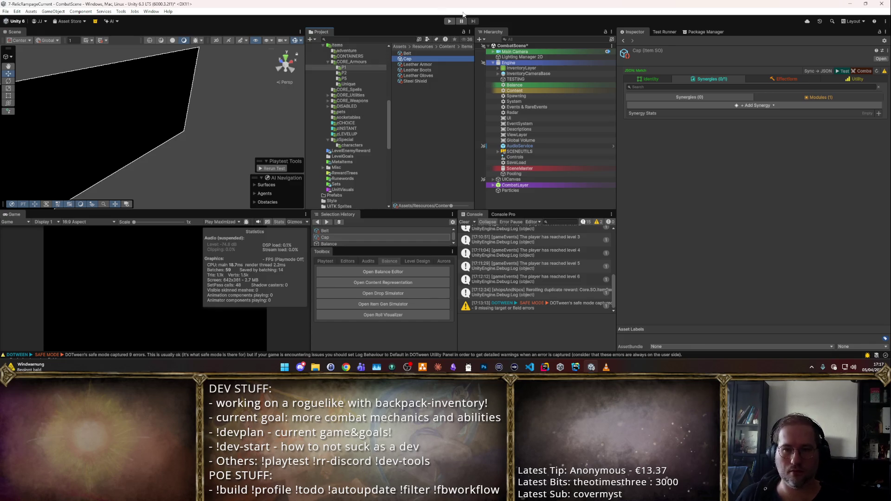
left_click(416, 81)
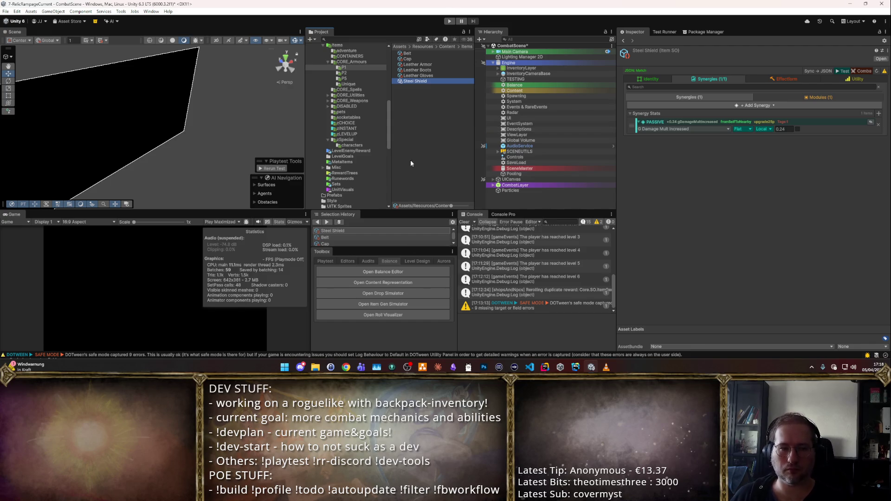
- Scroll the Project folder tree back up and focus the search field
scroll(363, 153, "up", 2)
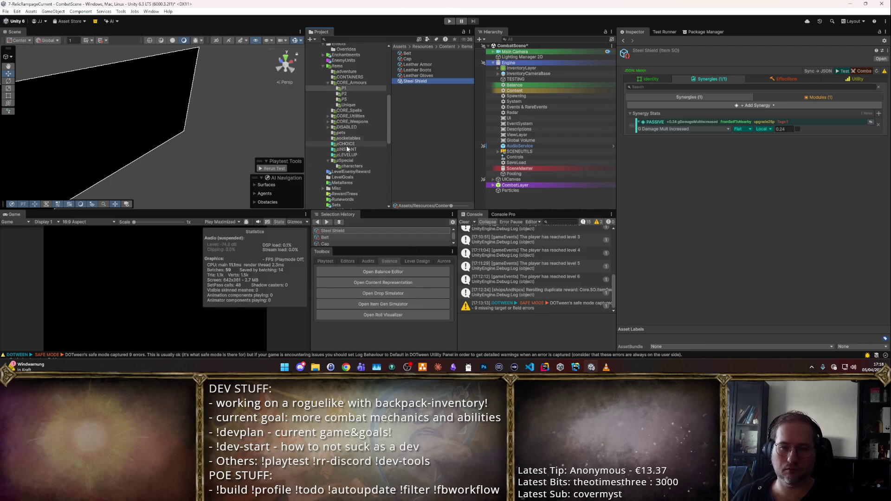
left_click(392, 39)
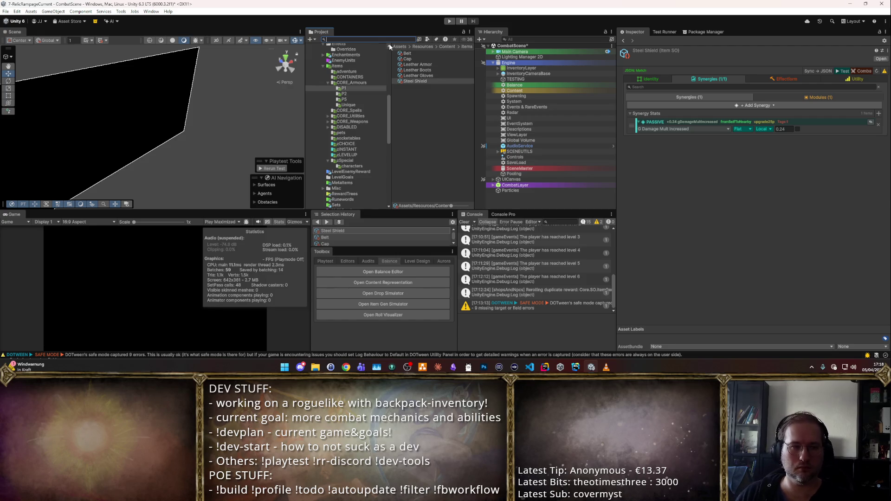
- Search the Project for 'Life' and inspect the potion_life sprite
type("life p")
key("ctrl+a")
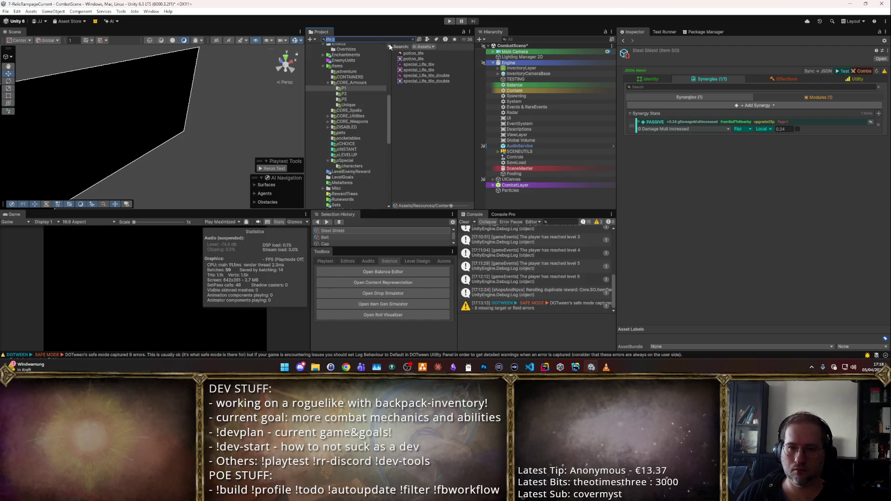
type("p")
key("ctrl+a")
type("Life")
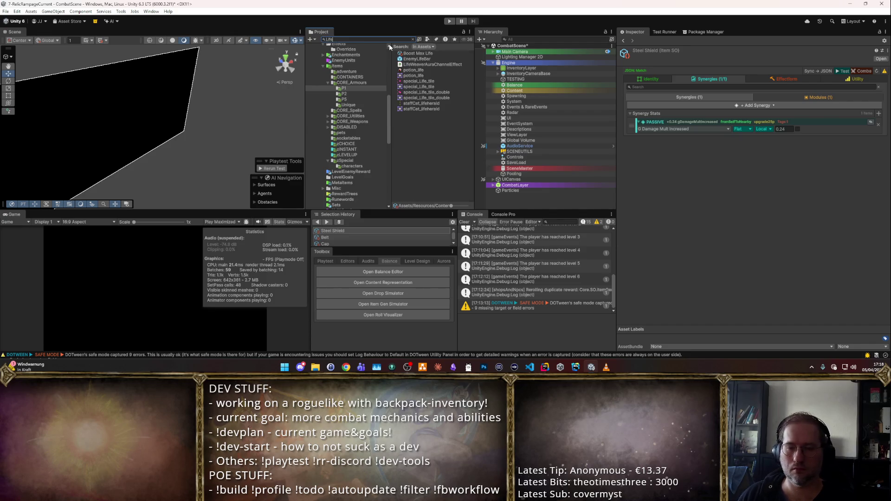
left_click(414, 70)
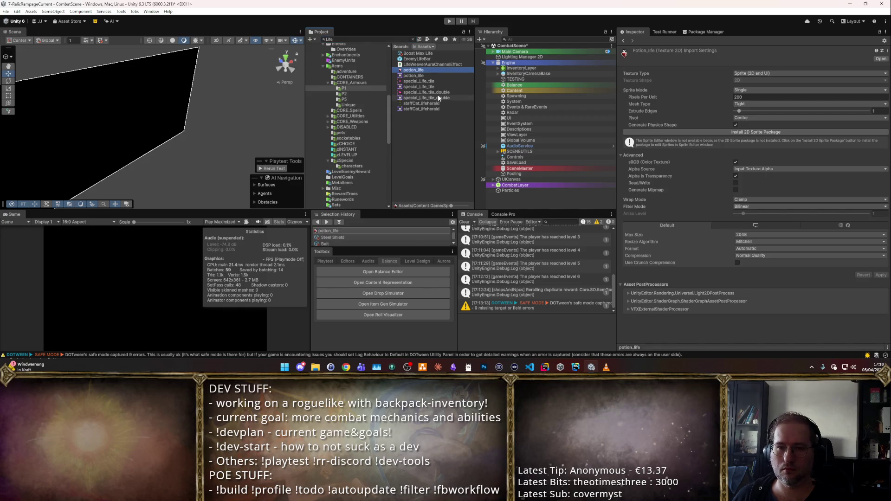
- Search for 'potion' and open the Healing Potion item's synergies
left_click(390, 41)
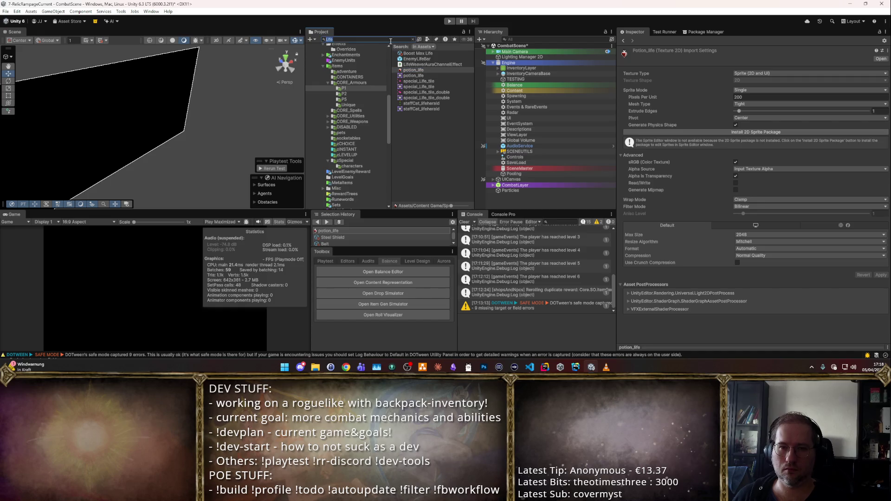
type("potion")
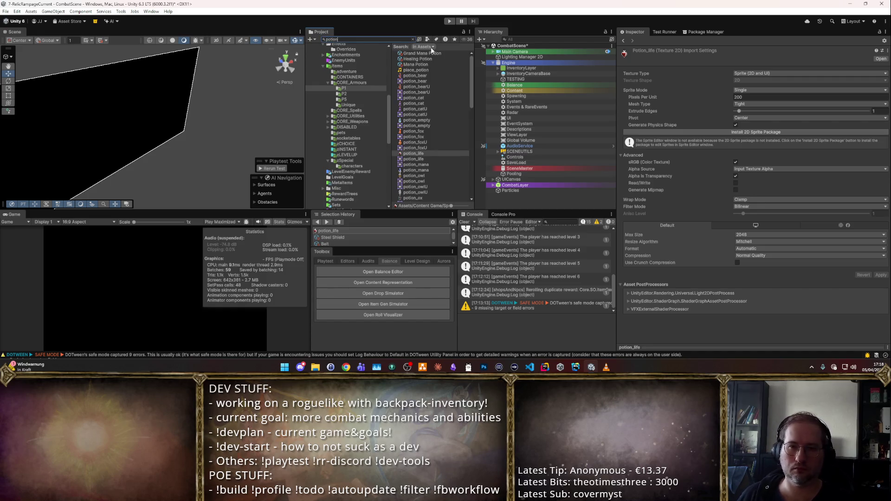
left_click(417, 59)
left_click(412, 40)
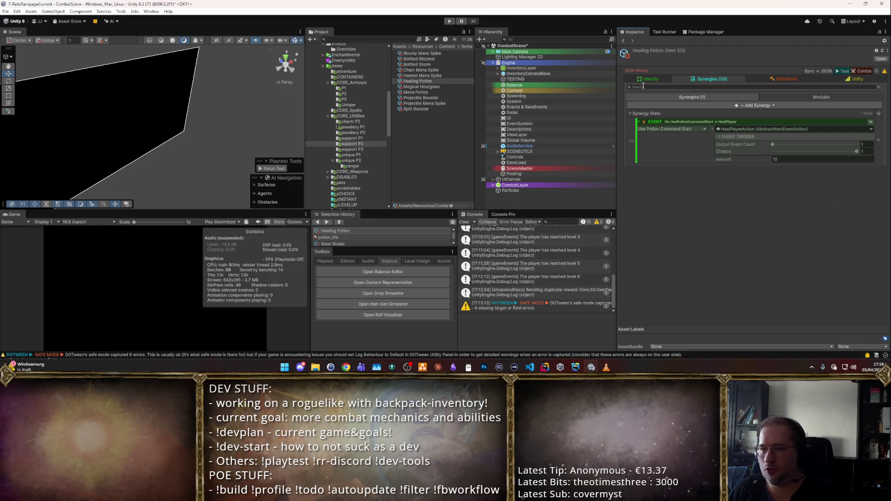
- Compare the Healing Potion's Identity and Synergies tabs in the Inspector
left_click(659, 78)
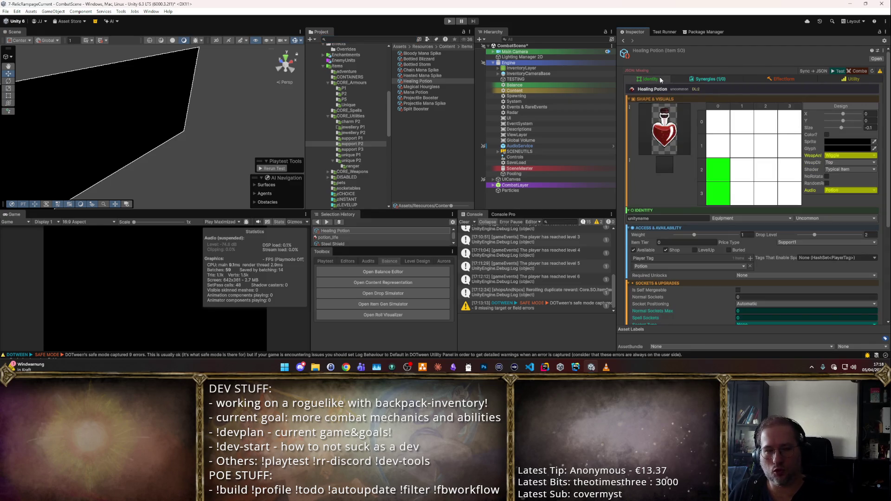
left_click(707, 79)
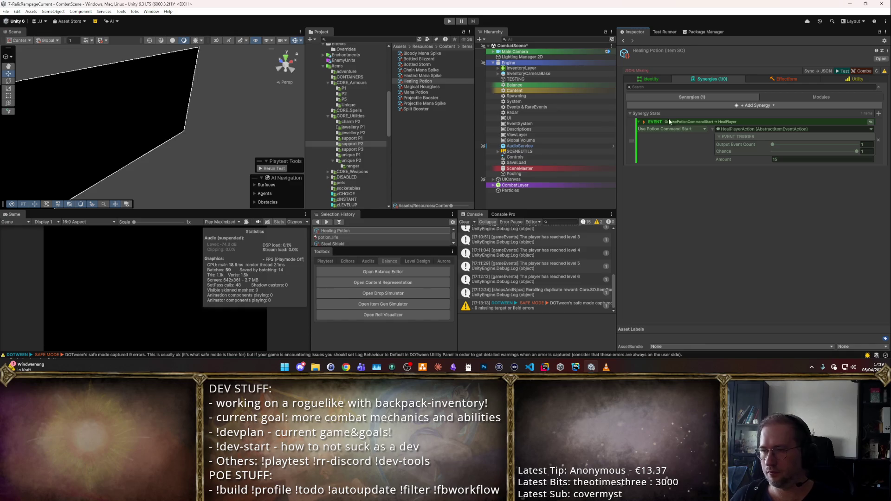
left_click(644, 80)
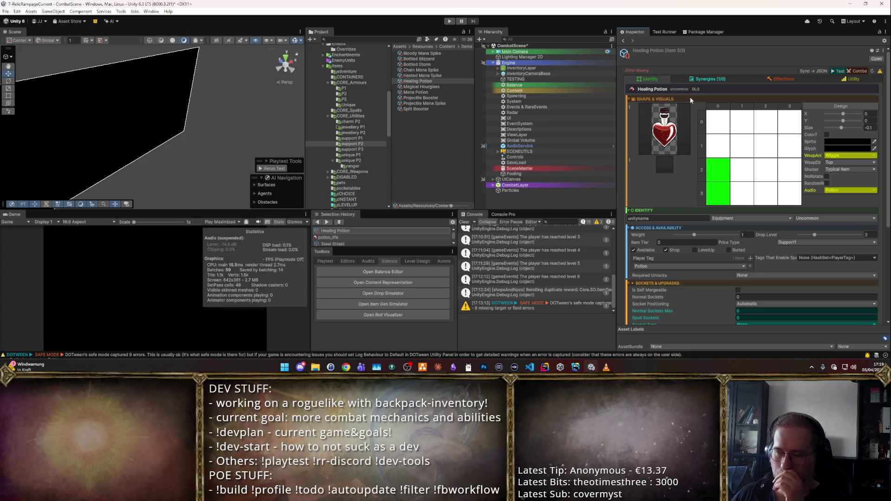
left_click(702, 77)
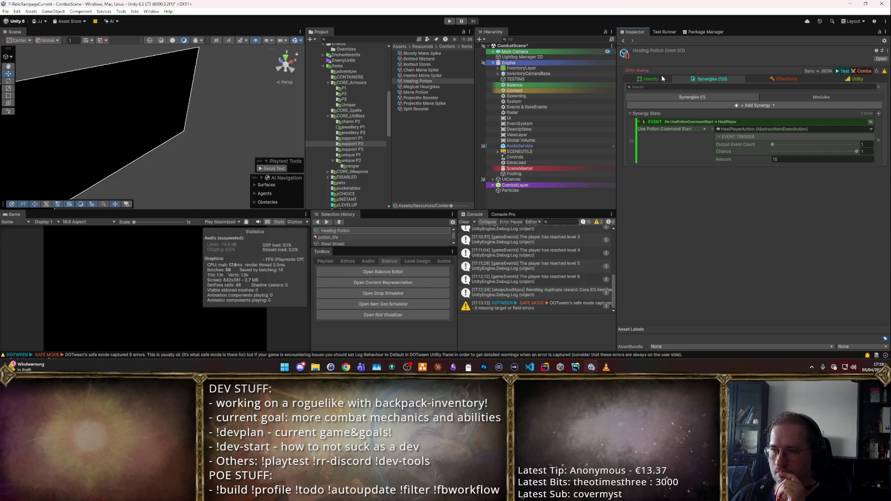
left_click(648, 81)
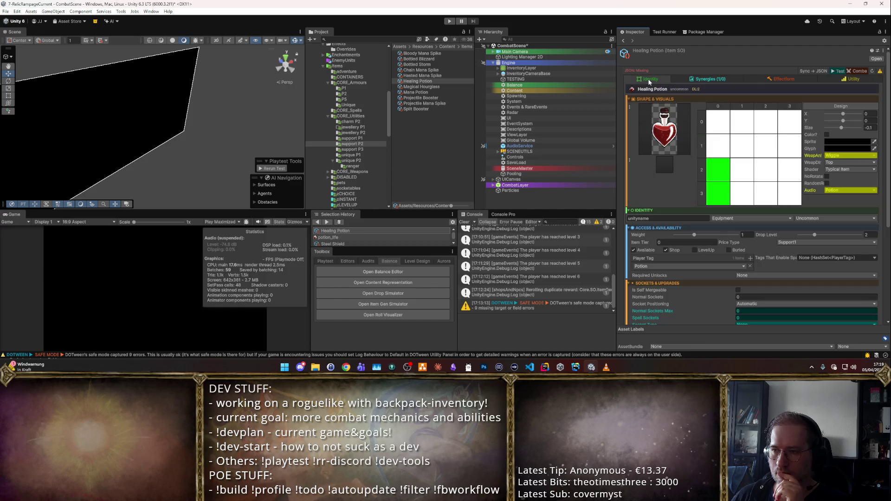
left_click(695, 78)
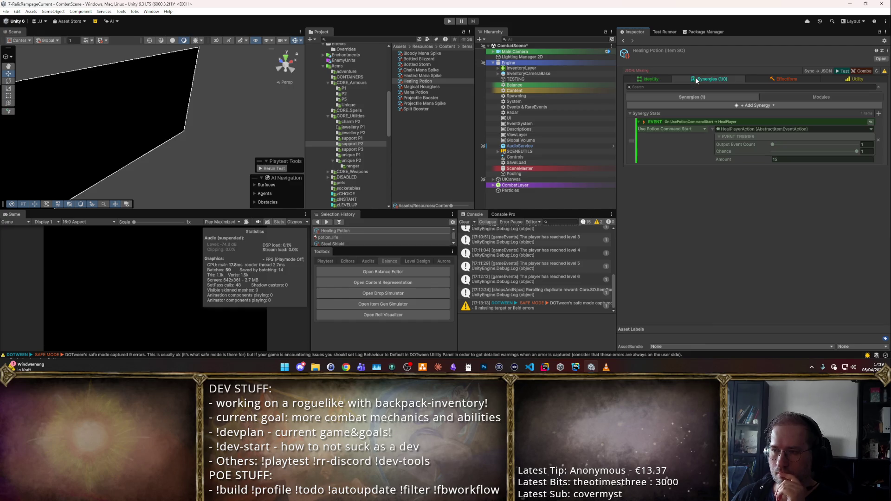
- With the Identity tab showing, select the Mana Potion item in the Items folder
left_click(647, 80)
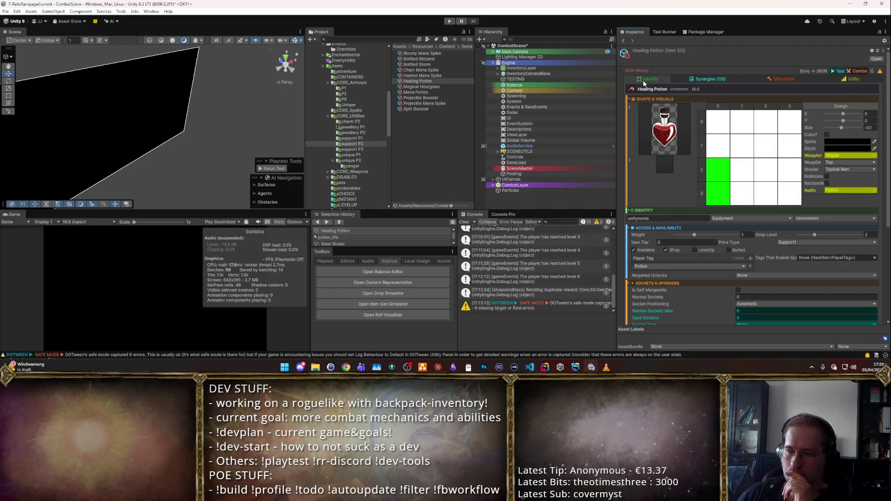
left_click(422, 87)
left_click(424, 92)
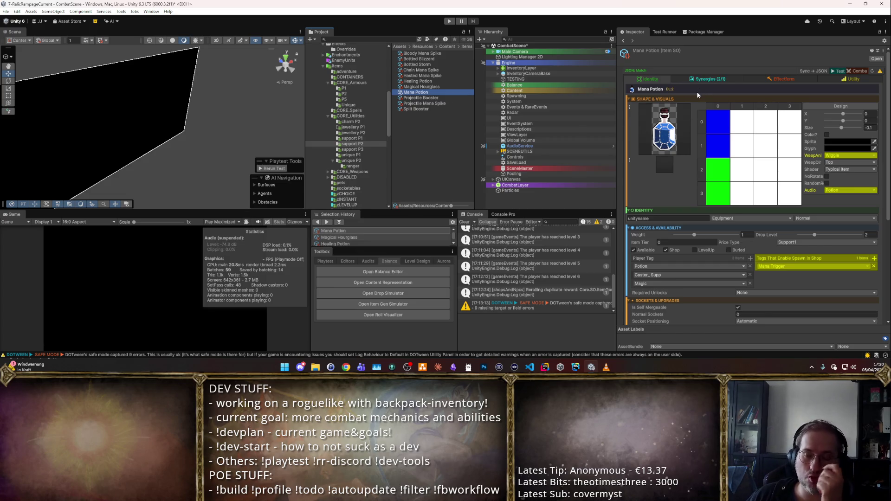
- Replace the Mana Potion's sprite with mushroom_blue and save the scene
left_click(704, 82)
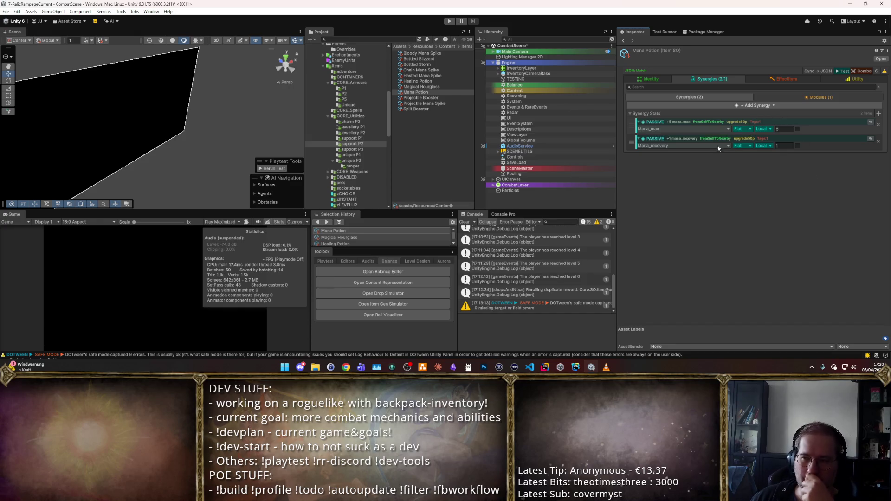
left_click(657, 78)
left_click(660, 169)
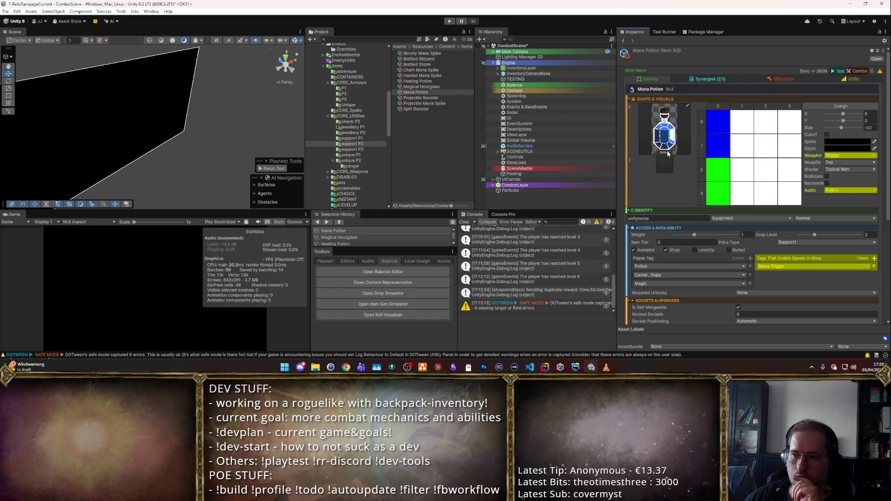
type("mana")
key("Up")
key("Up")
key("Up")
key("Down")
key("Down")
key("Down")
key("Up")
key("Up")
key("Up")
key("Down")
key("ctrl+a")
type("mushroom")
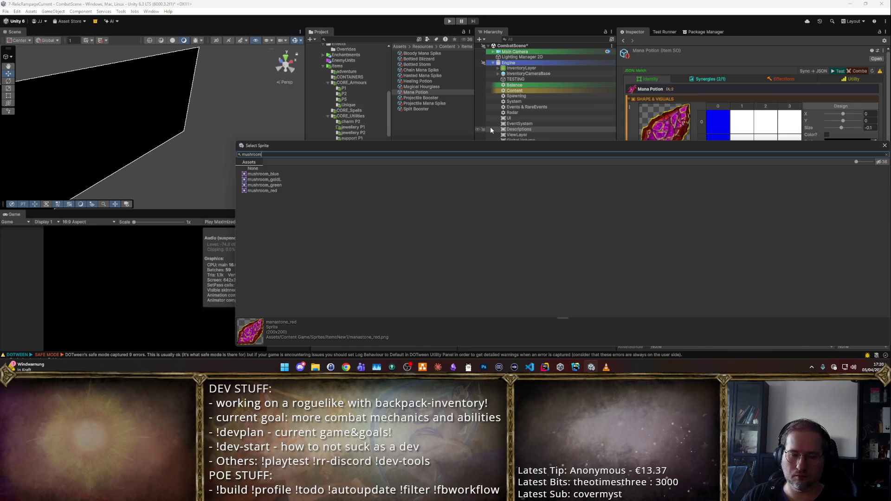
key("Down")
key("Return")
key("ctrl+s")
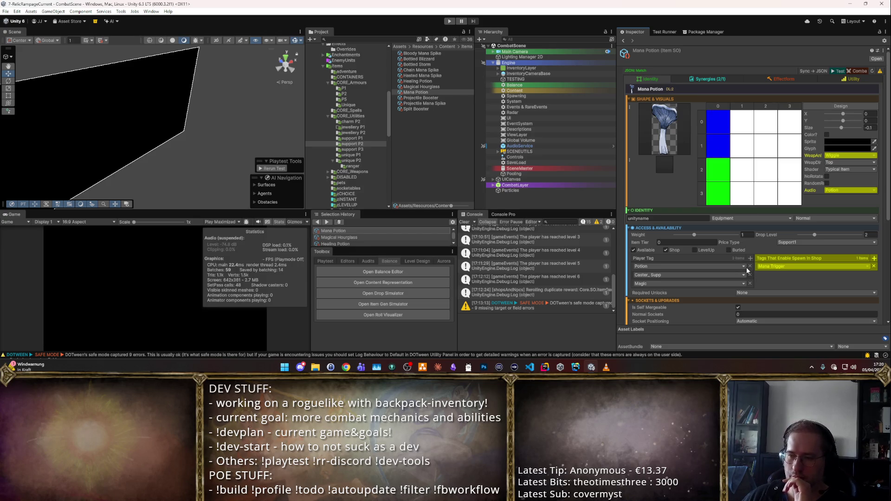
- Remove the Potion player tag and rename the asset to Mana Shroom
left_click(749, 266)
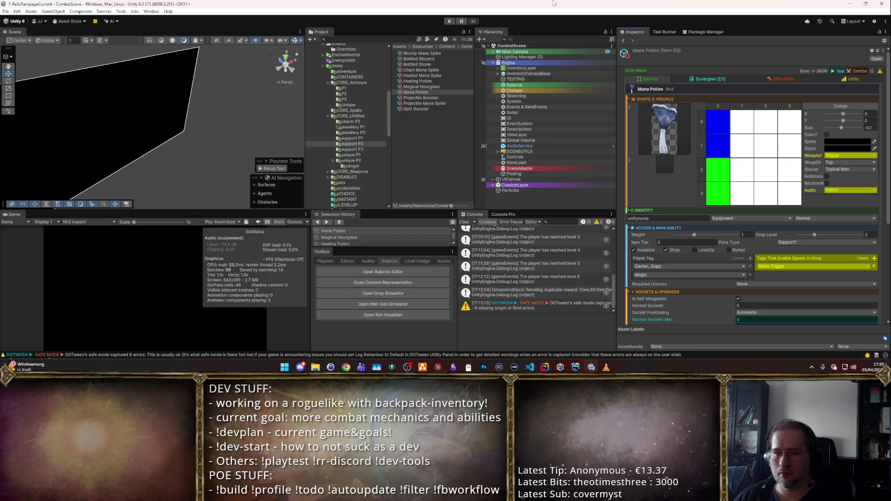
left_click(464, 92)
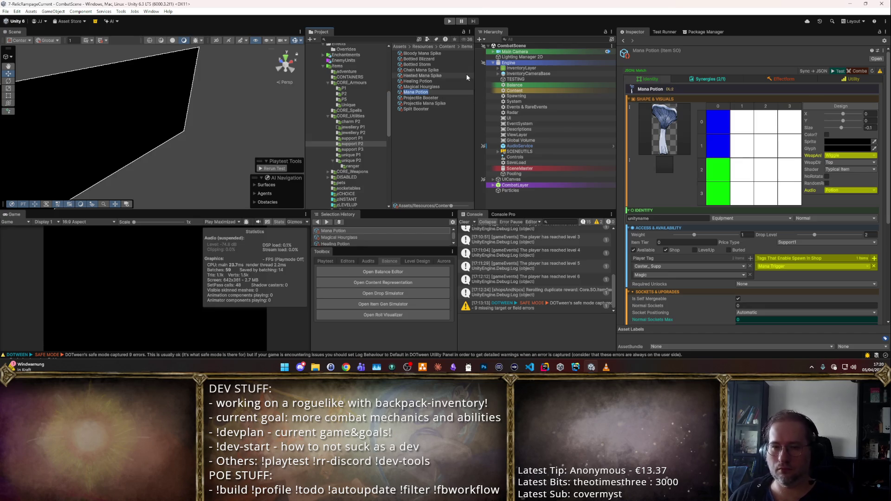
type("Mana Shroom")
key("Return")
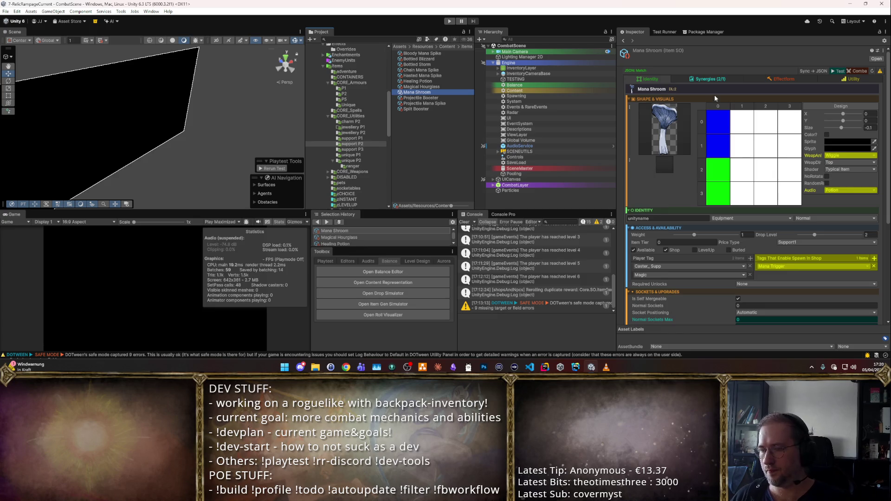
left_click(711, 78)
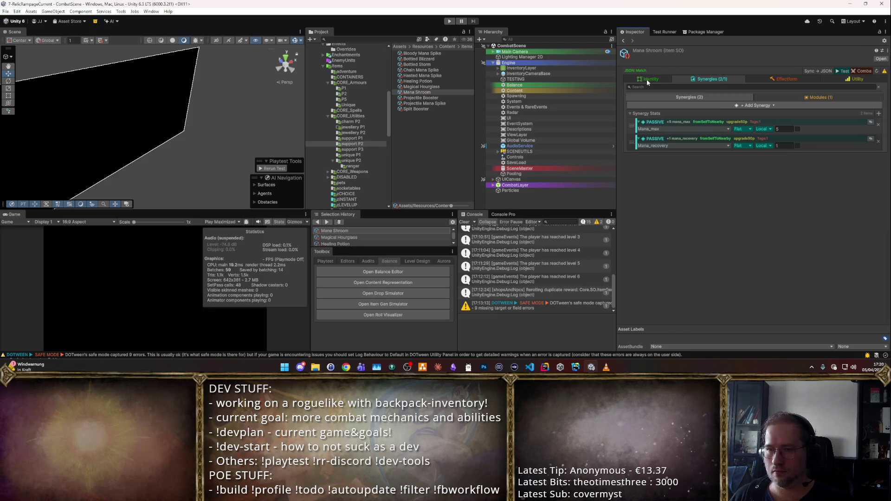
left_click(646, 80)
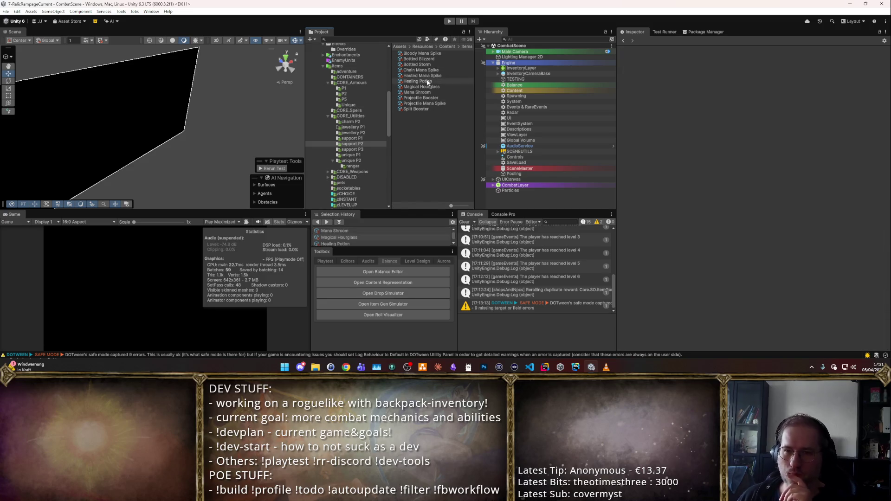
- Duplicate the Healing Potion asset and name the copy Mana Potion
left_click(428, 82)
key("ctrl+d")
key("F2")
type("Mana Potion")
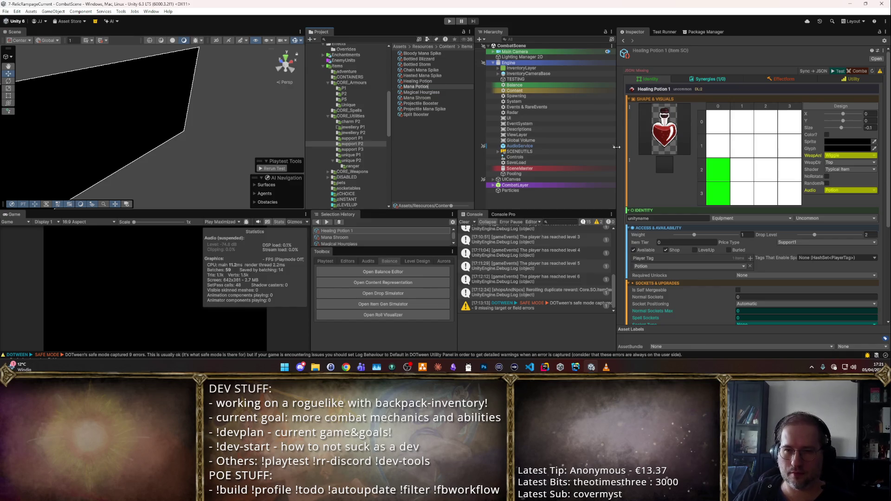
key("Return")
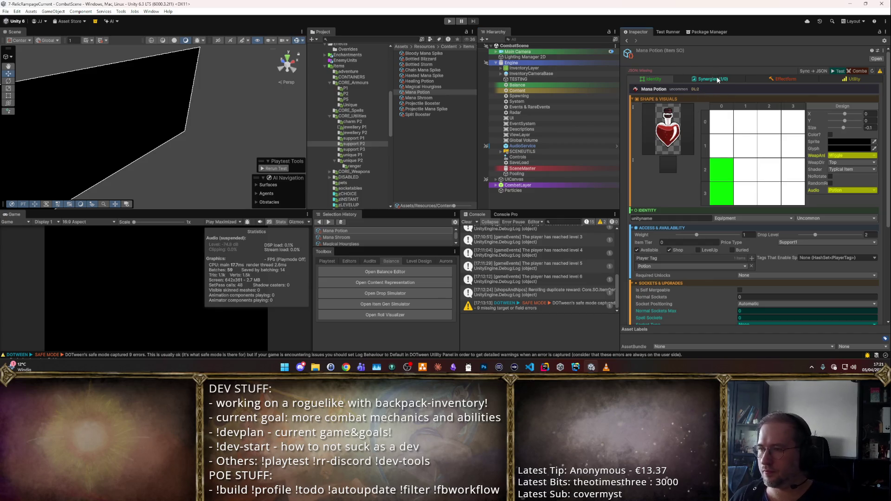
- In Rider's BuffTypeId.cs, start an 'arcaneInspiration =' entry under the mid-duration buffs
left_click(710, 78)
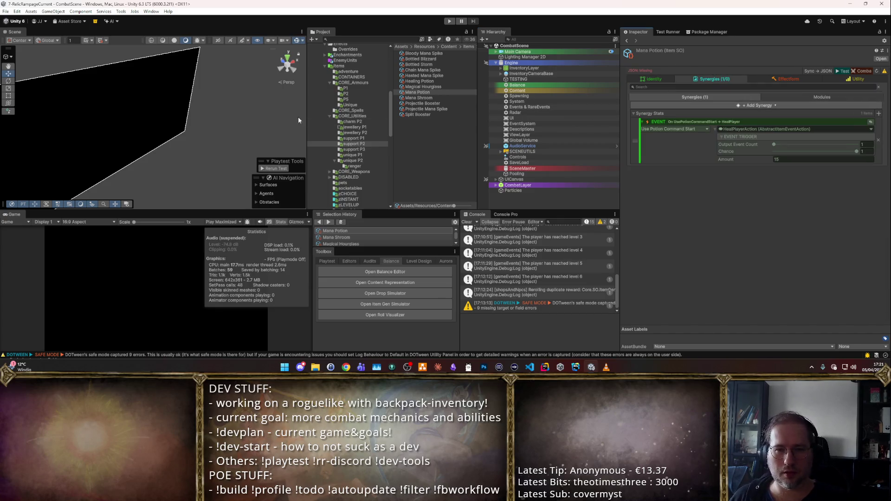
key("alt+Tab")
type("arcaneInspiration =")
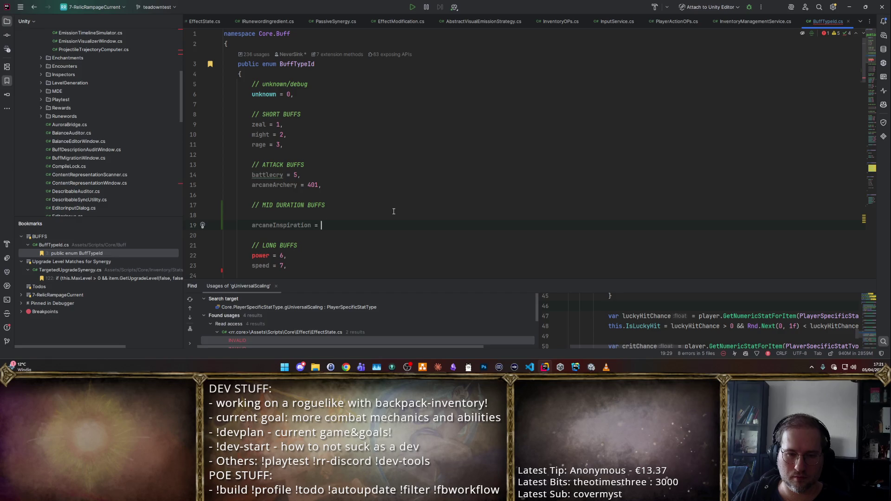
- Set arcaneInspiration to 101 instead of 51, add the comma, and return to Unity
type("51,")
scroll(427, 230, "down", 8)
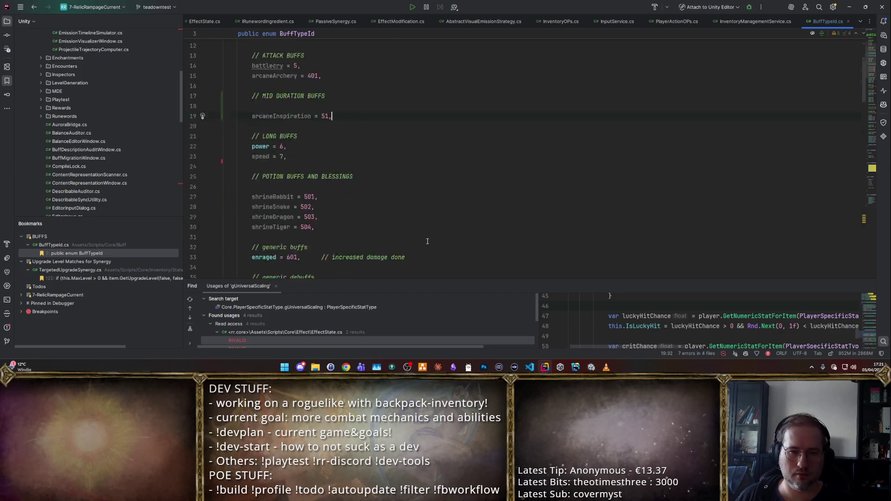
scroll(454, 219, "up", 6)
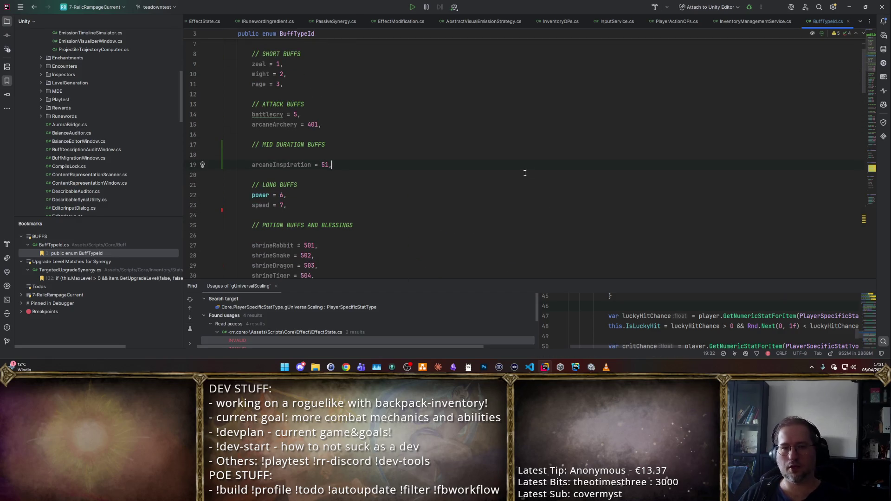
key("BackSpace")
key("BackSpace")
key("BackSpace")
type("101")
scroll(451, 149, "down", 1)
scroll(451, 150, "down", 5)
scroll(451, 150, "up", 3)
type(",")
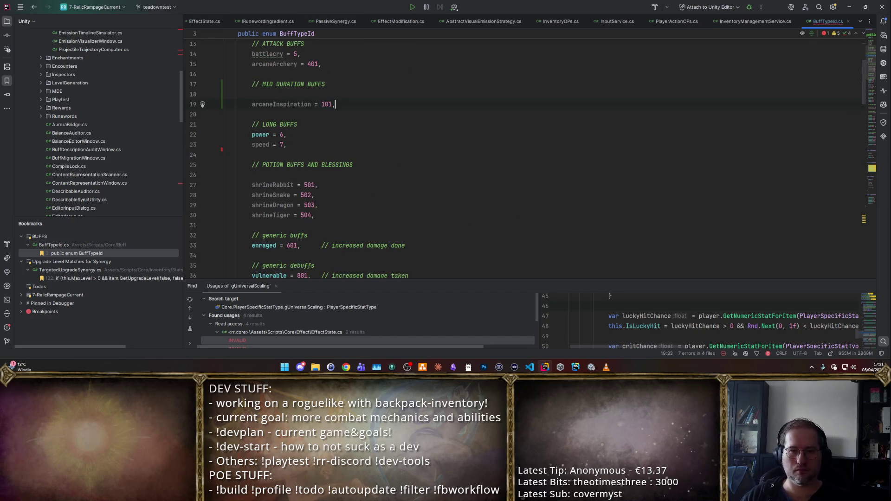
key("shift+Home")
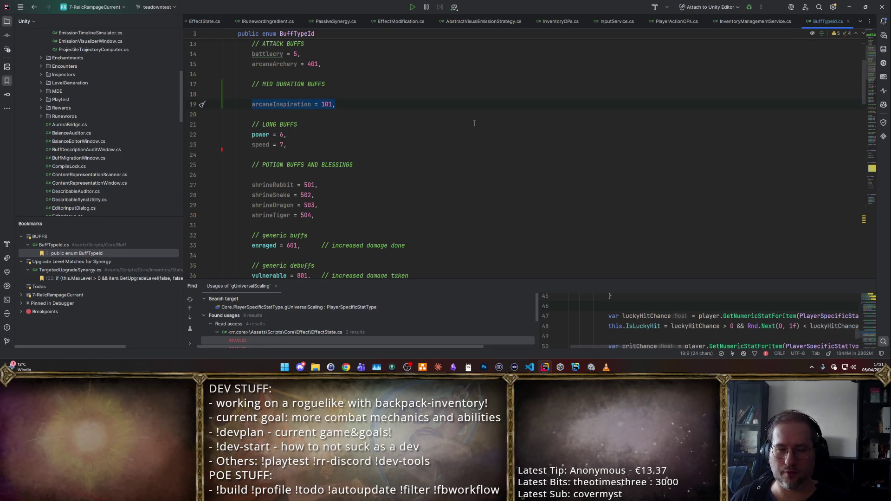
key("alt+Tab")
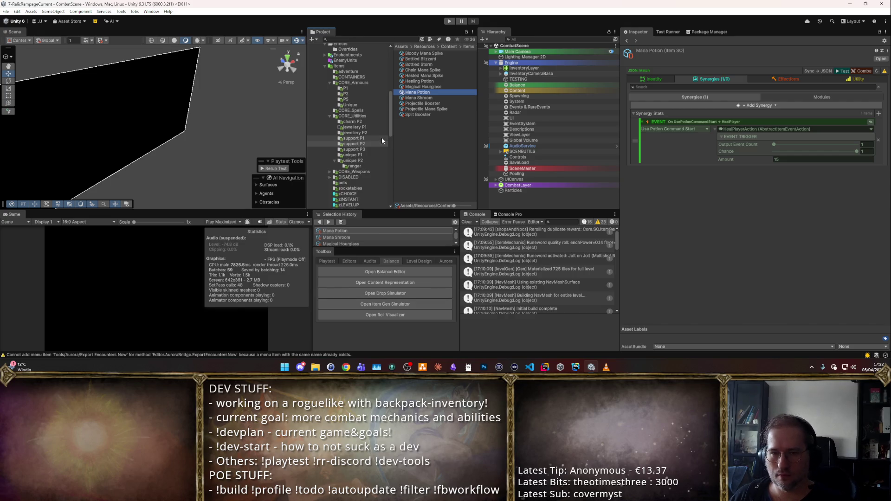
- Open the Buffs folder, look over Battlecry, Power and Zeal, and select Might
left_click(349, 120)
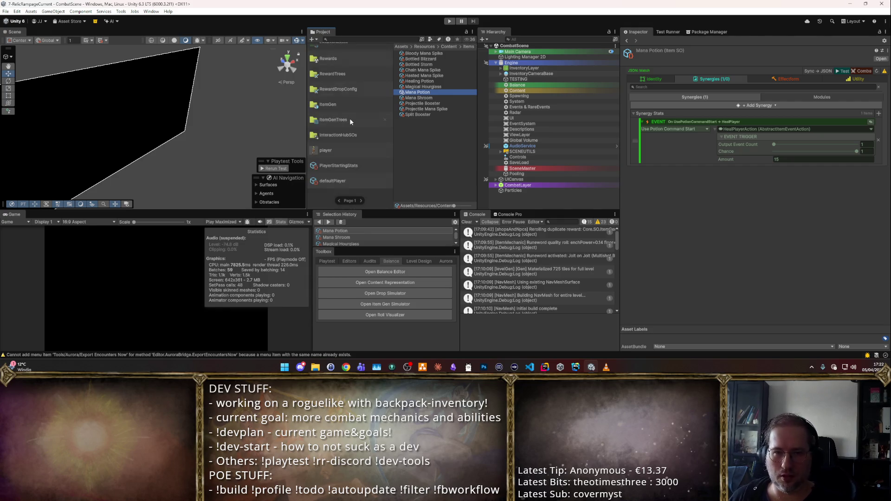
left_click(357, 84)
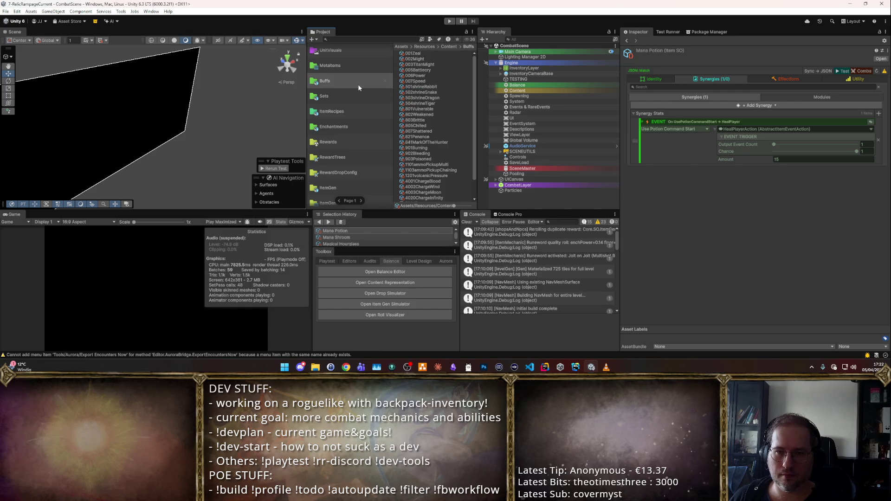
left_click(424, 70)
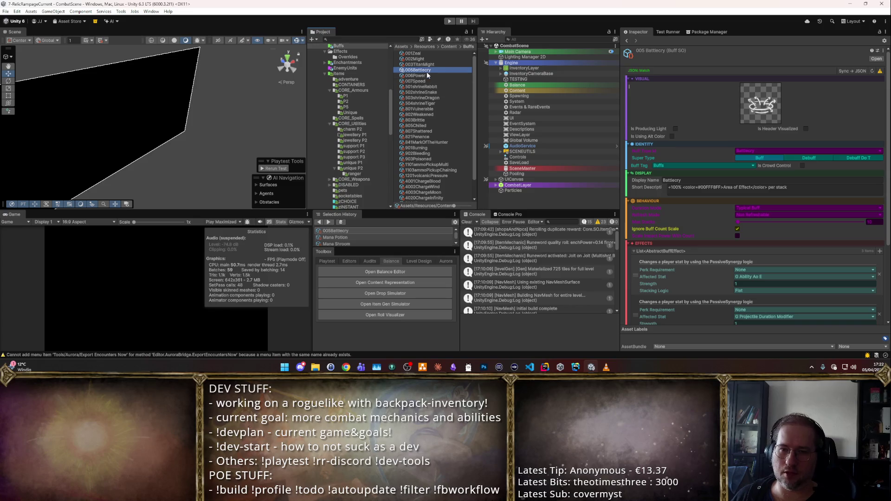
left_click(425, 76)
left_click(422, 54)
left_click(425, 60)
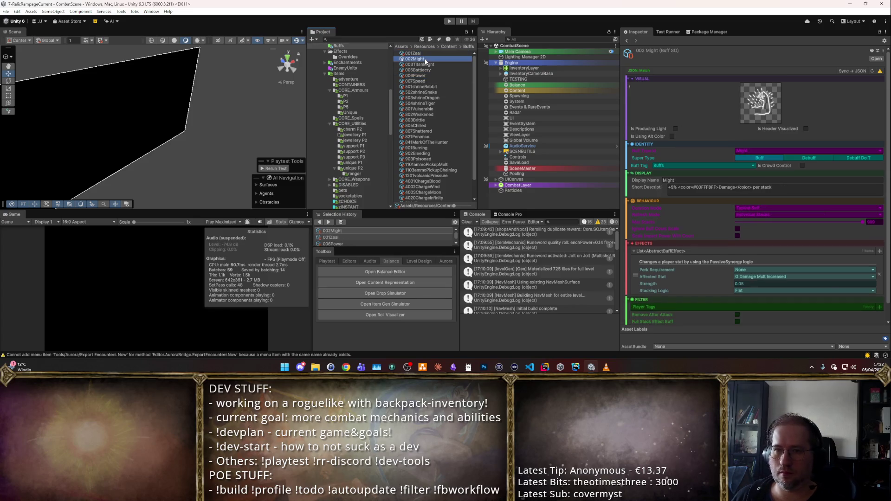
- Duplicate the Might buff and name the copy 101ArcaneInspiration
key("ctrl+d")
key("alt+Tab")
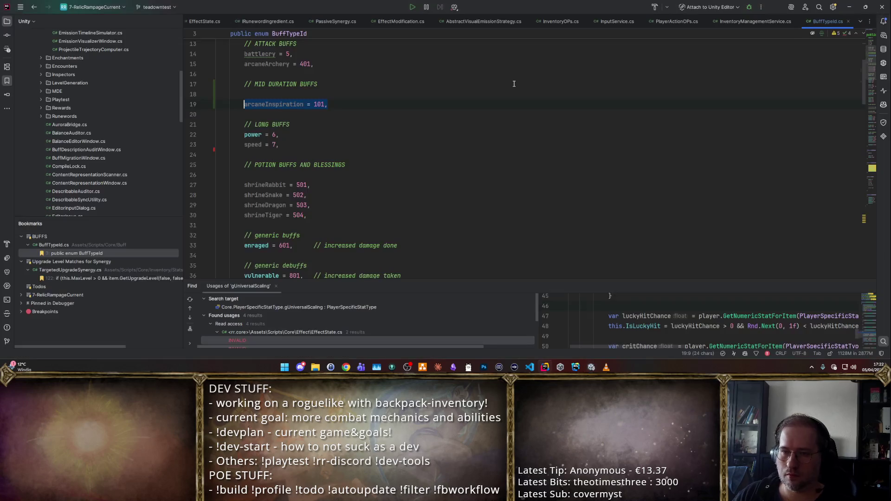
key("alt+Tab")
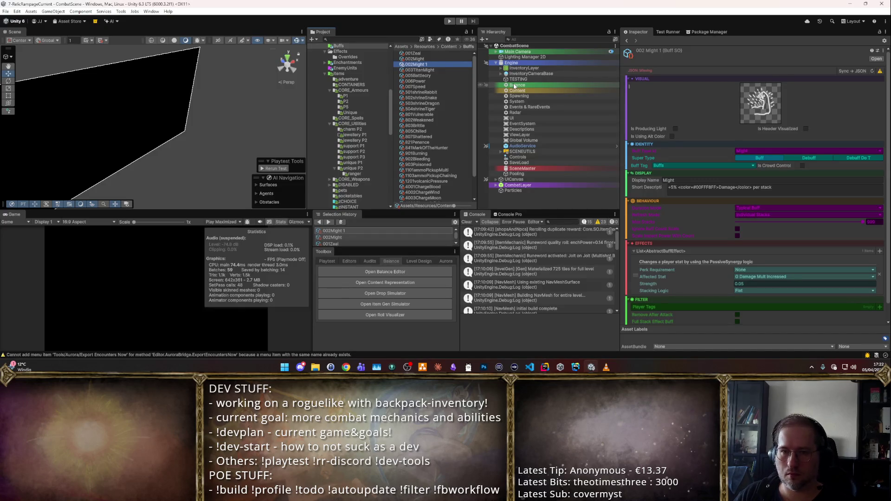
key("F2")
key("alt+Tab")
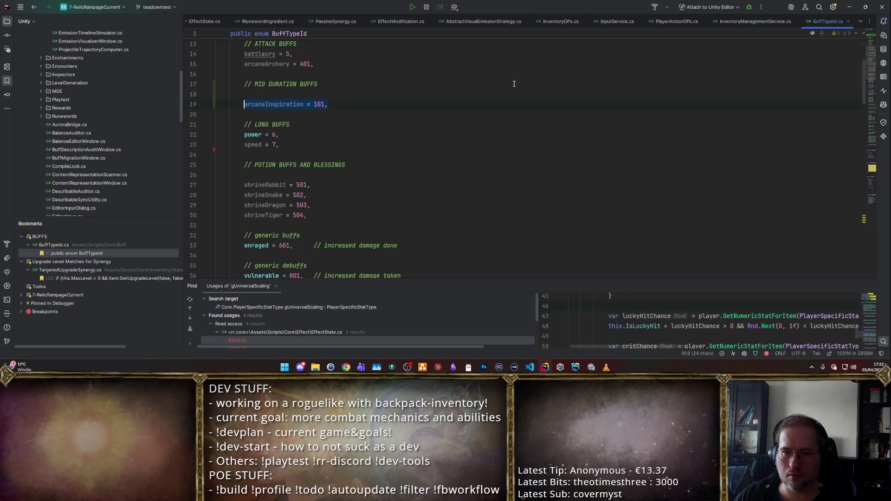
key("alt+Tab")
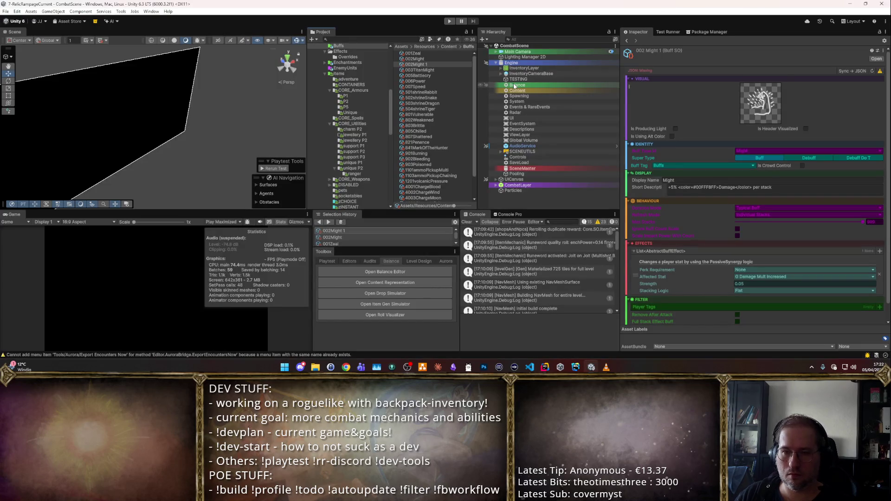
left_click(435, 65)
type("101Arcane")
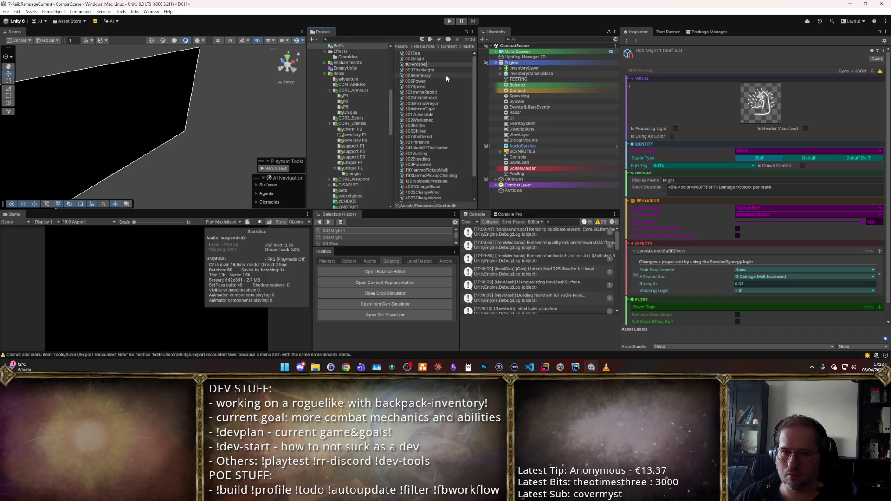
type("Inspiration")
key("Return")
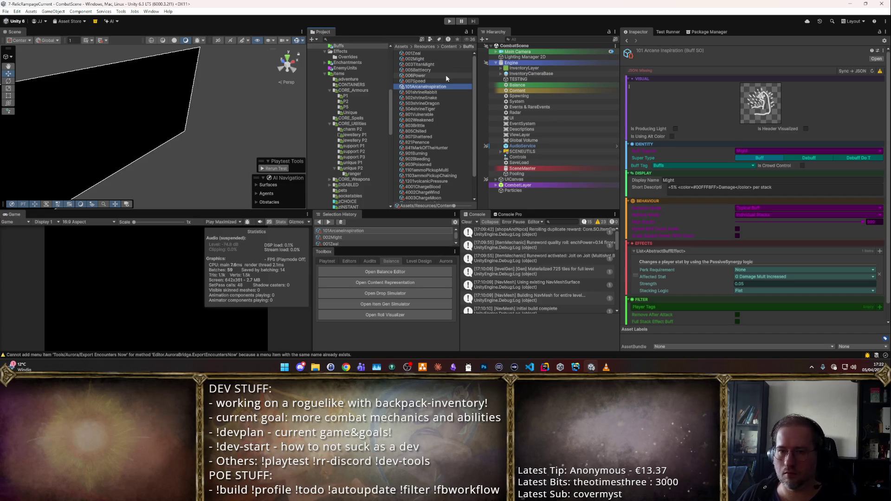
- Set the new buff's icon to the glyph_curse sprite
left_click(762, 119)
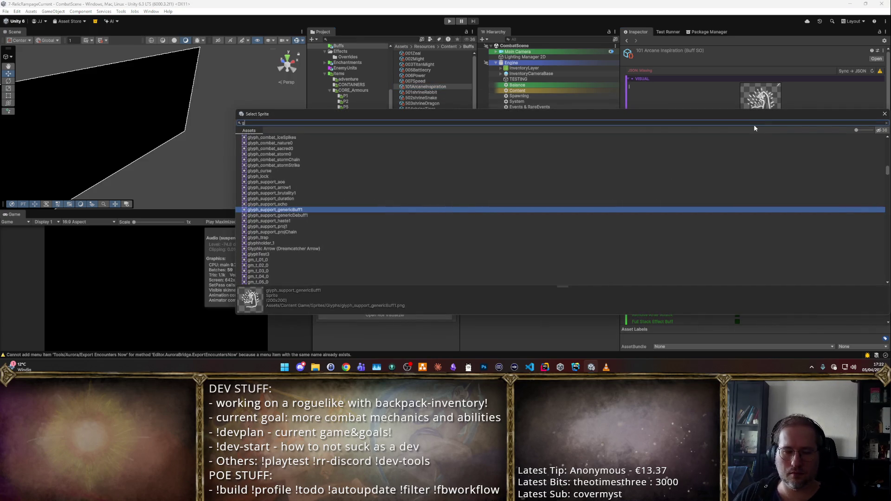
type("lyph")
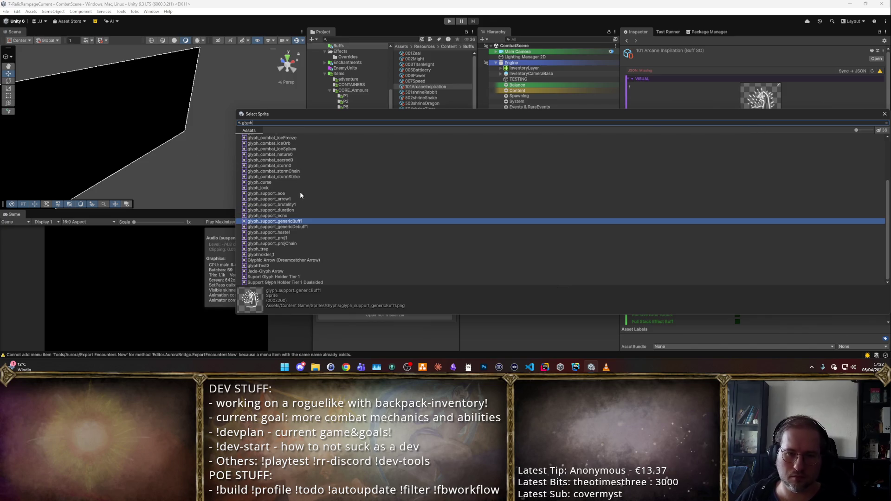
left_click(295, 189)
key("Down")
key("Down")
key("Up")
key("Up")
key("Up")
key("Down")
key("Down")
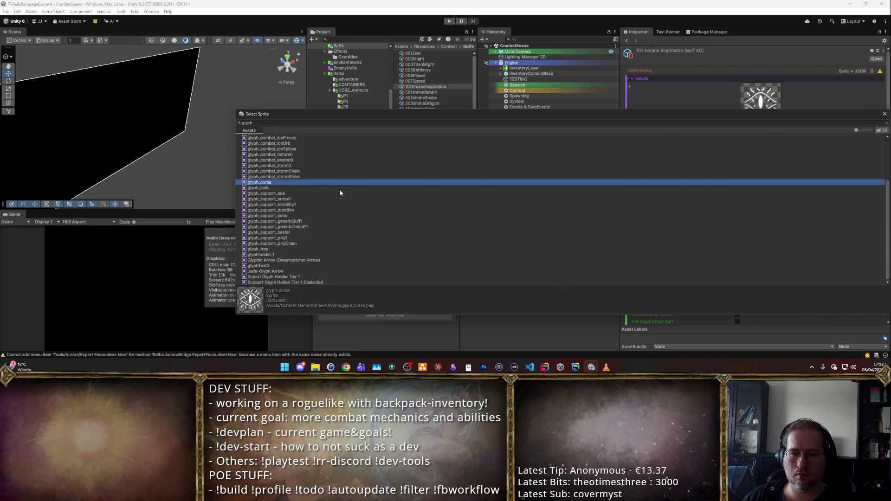
key("Return")
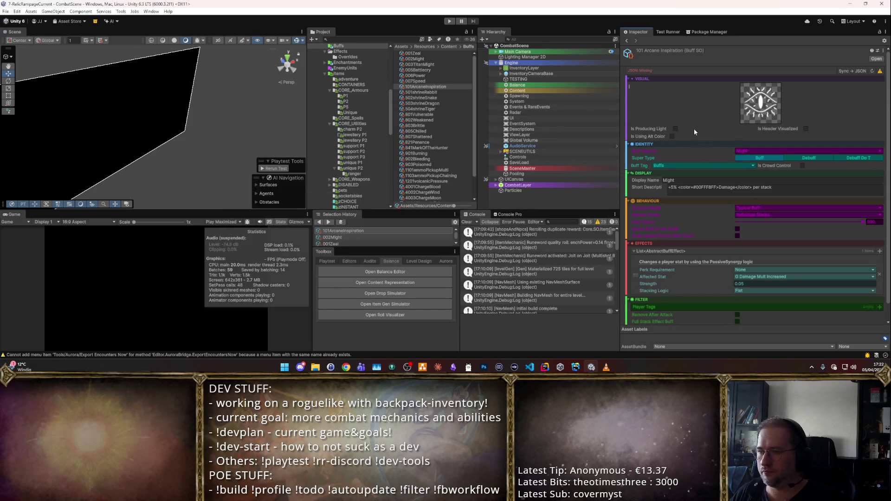
left_click(767, 152)
- Set Buff Type Id to Arcane Inspiration, with a Custom Duration of 30 and the slider value 1
type("arc")
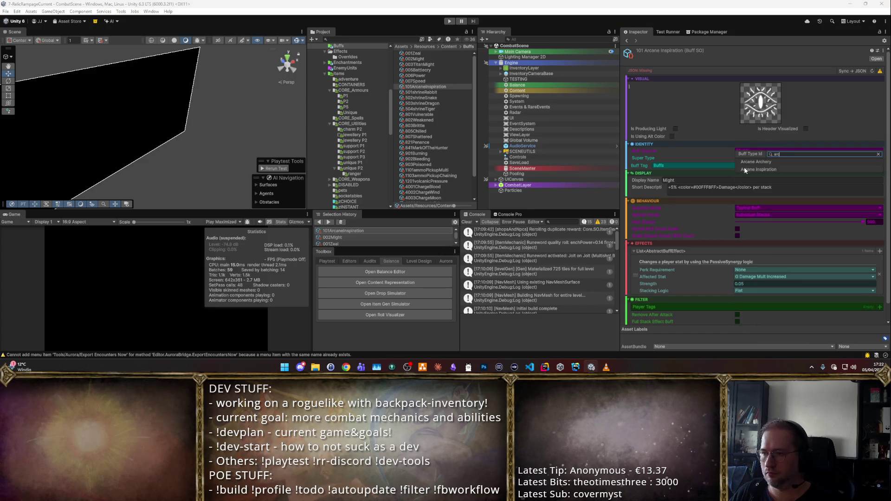
left_click(757, 170)
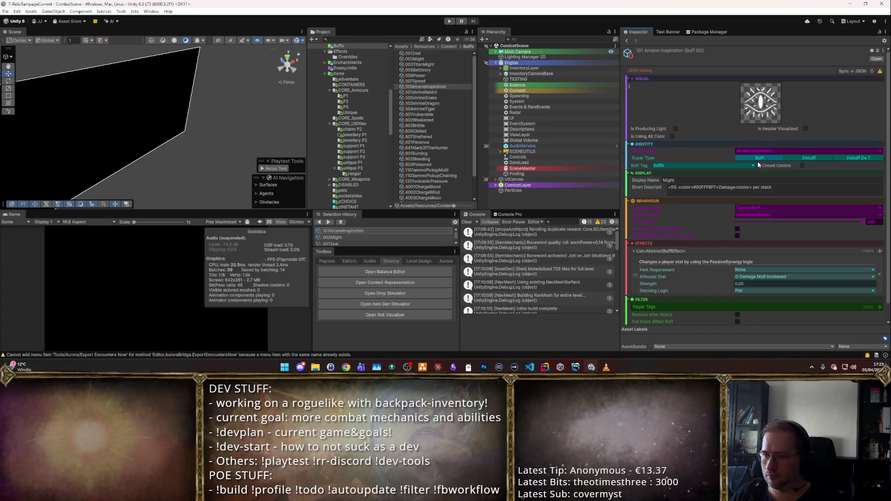
left_click(753, 208)
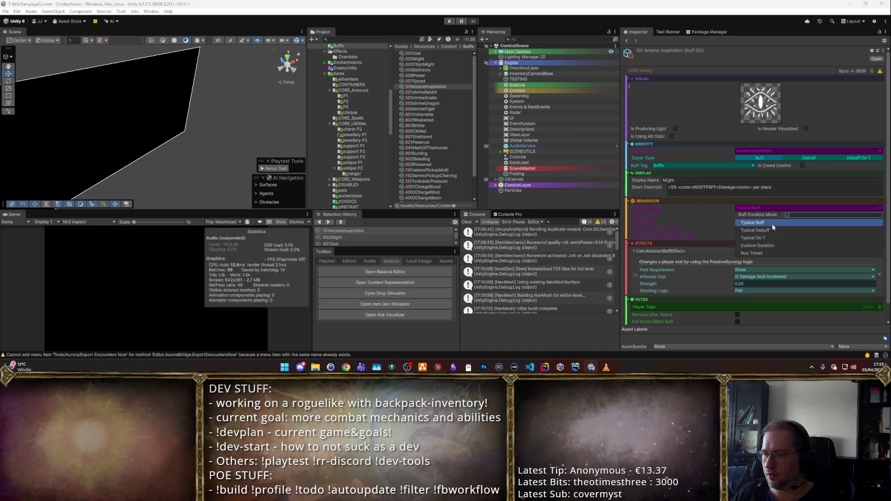
left_click(757, 246)
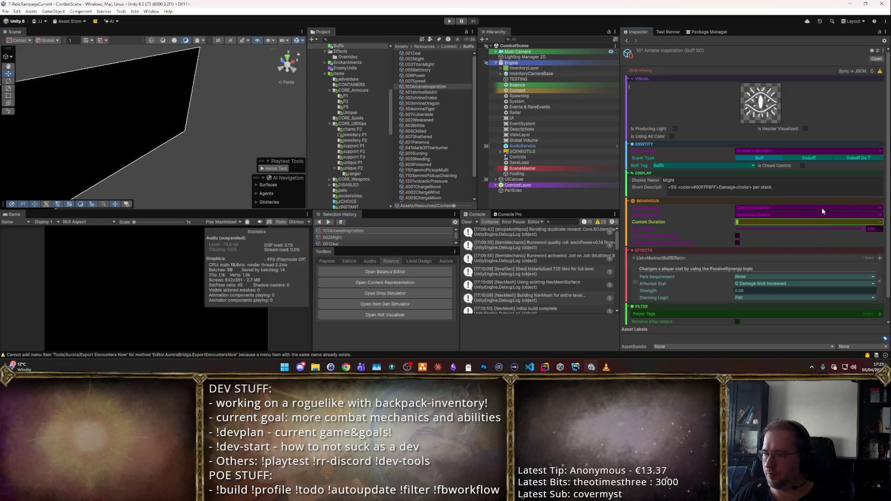
type("20")
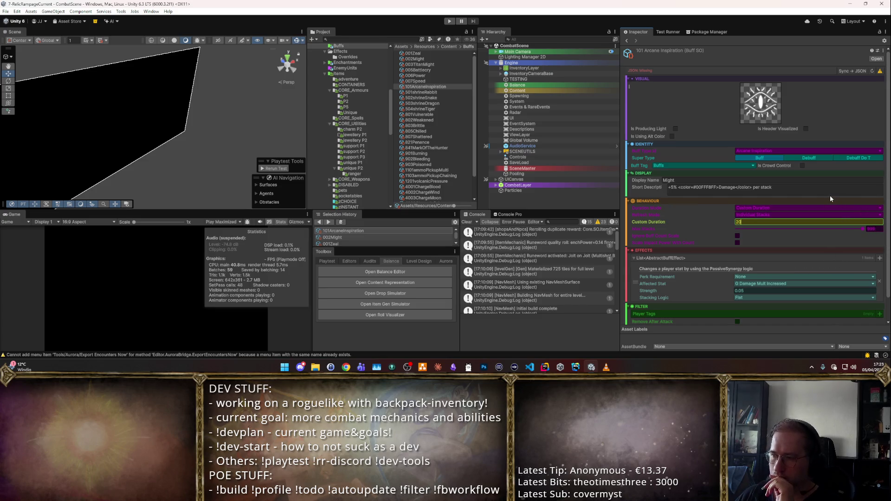
key("ctrl+a")
type("30")
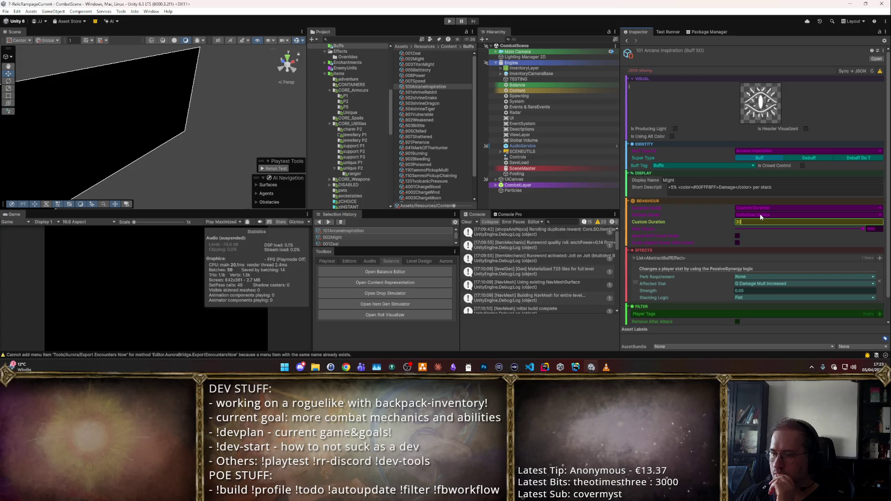
left_click(874, 229)
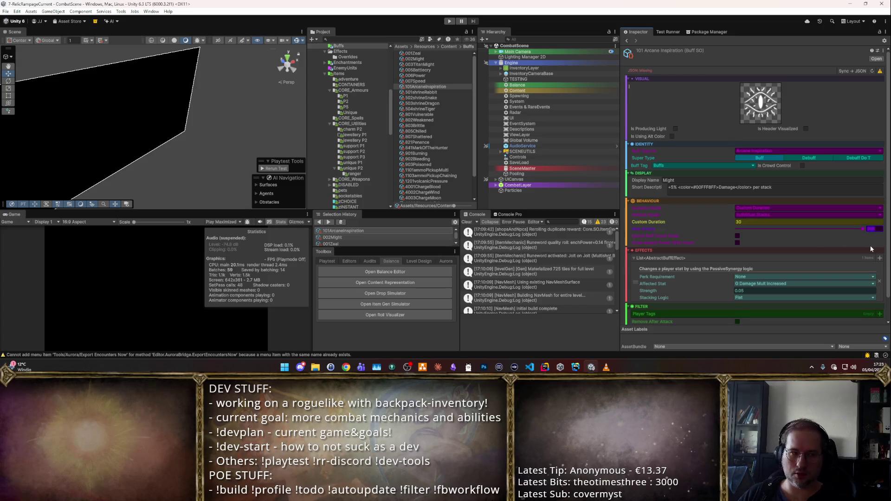
type("1")
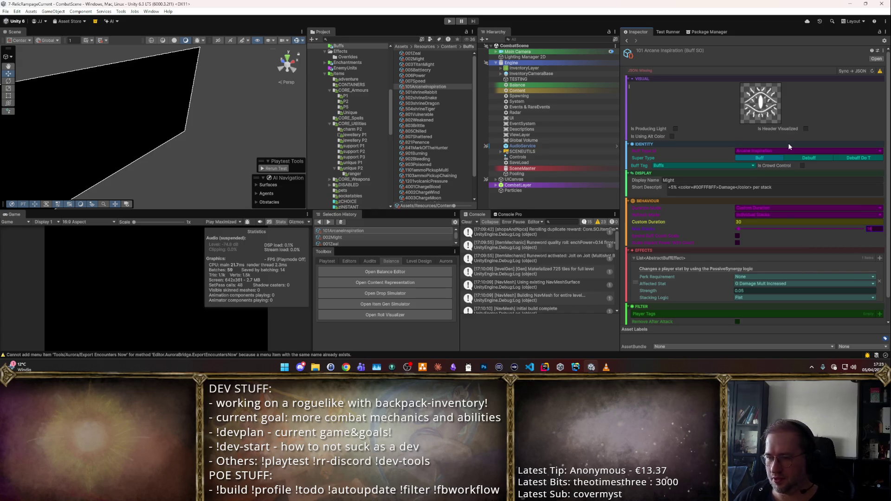
scroll(800, 221, "down", 1)
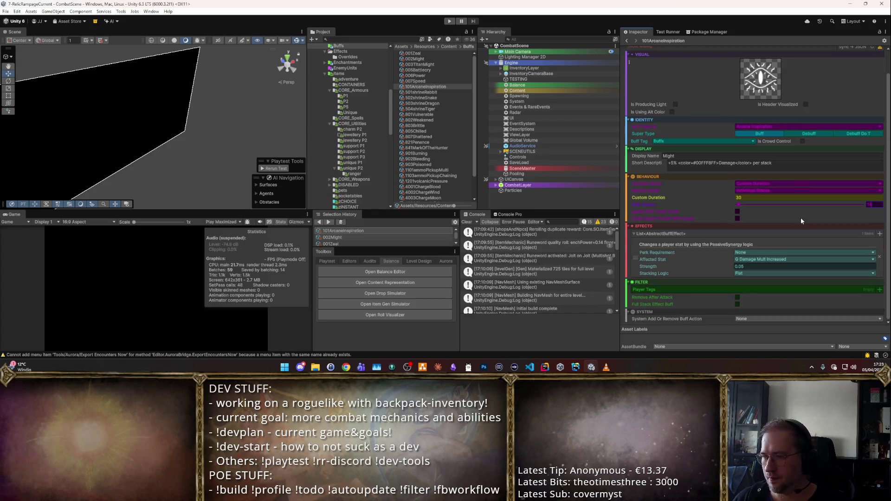
- Replace the buff's existing stat effect with a BuffPlayerStatModification effect
left_click(879, 257)
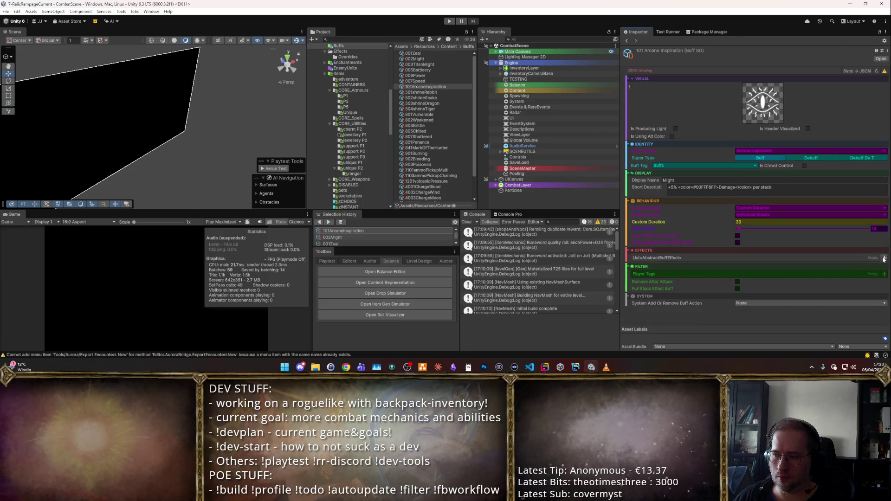
left_click(884, 258)
type("Bu")
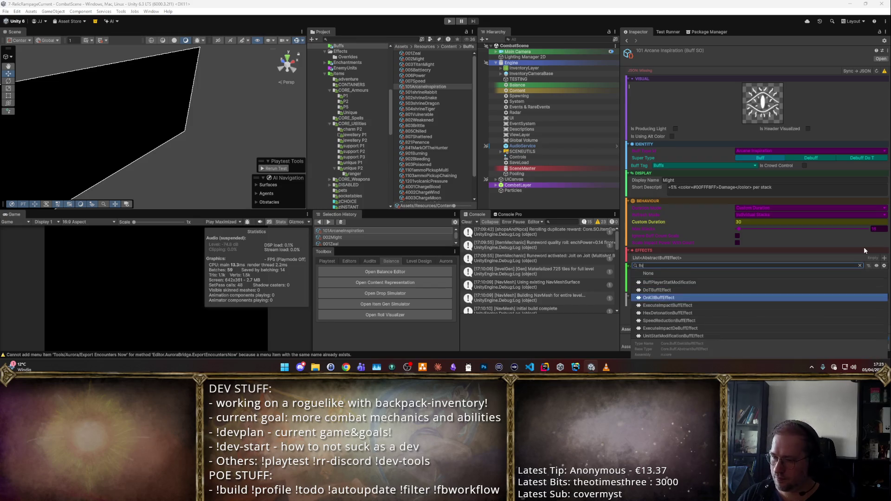
key("Down")
key("Down")
key("Down")
key("Up")
key("Up")
key("Up")
key("Return")
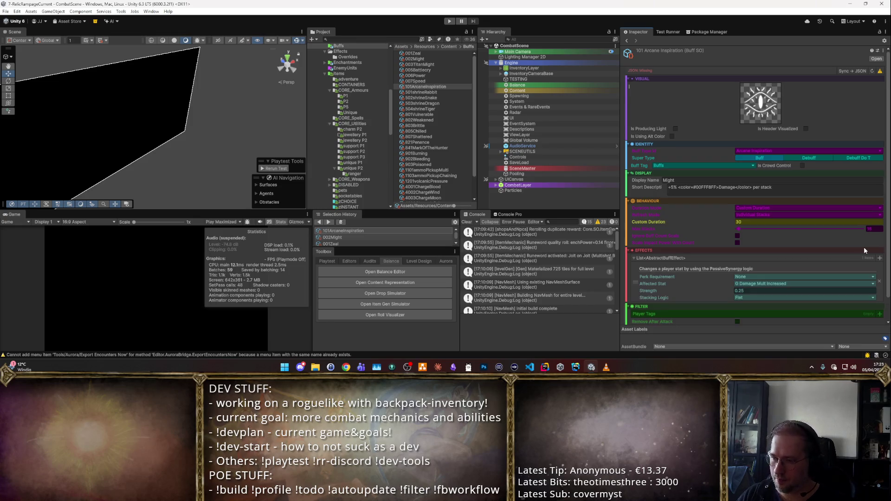
left_click(789, 276)
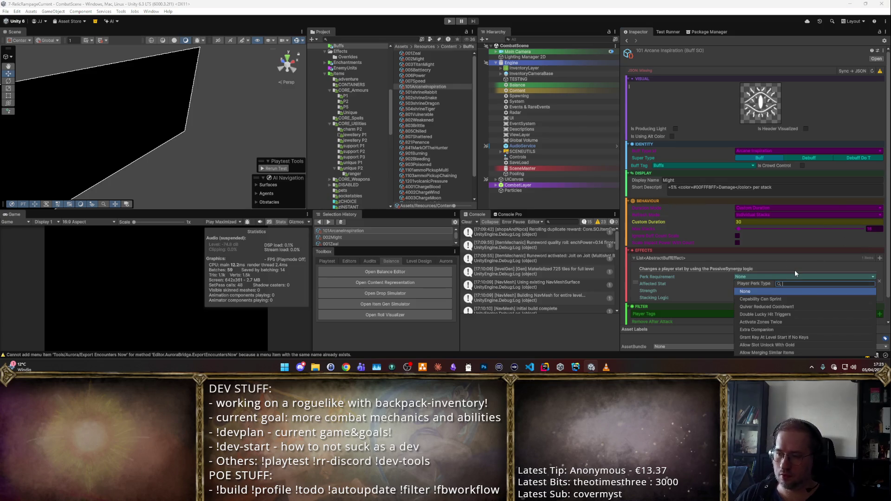
type("damage")
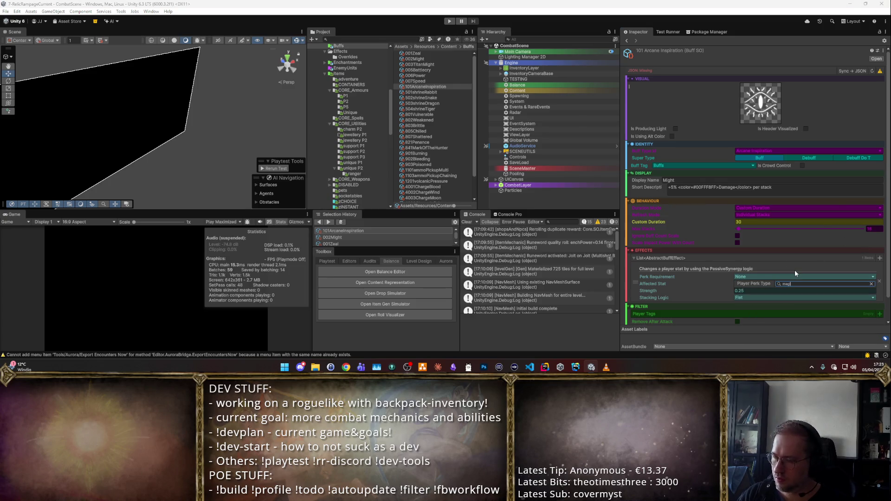
key("Return")
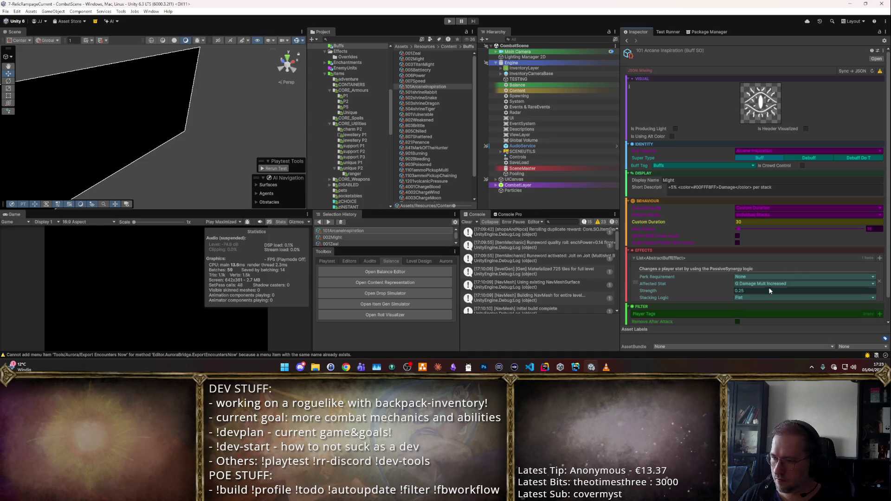
- Set the effect's affected stat to Mana_recovery with Strength 5, then run the game
left_click(771, 284)
type("mana")
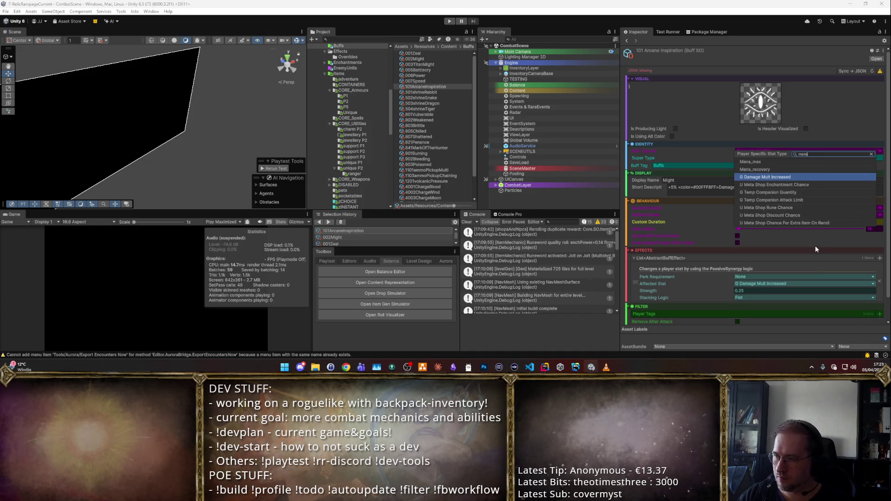
key("Return")
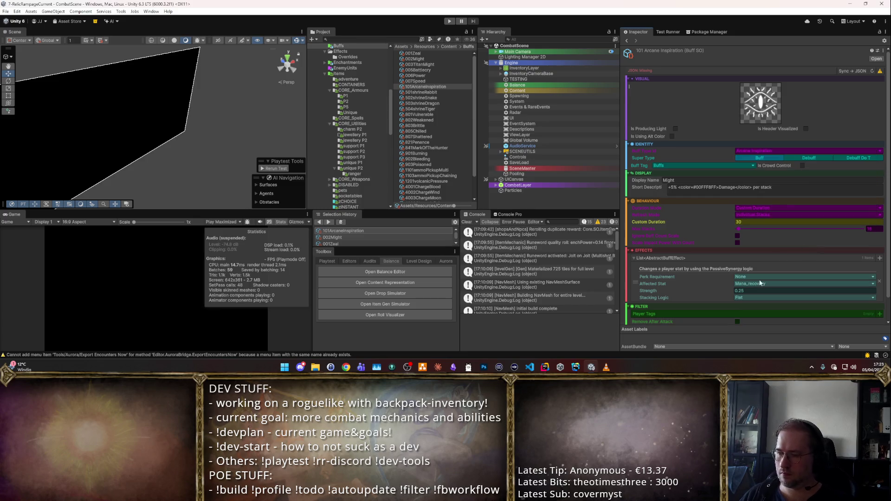
left_click(761, 289)
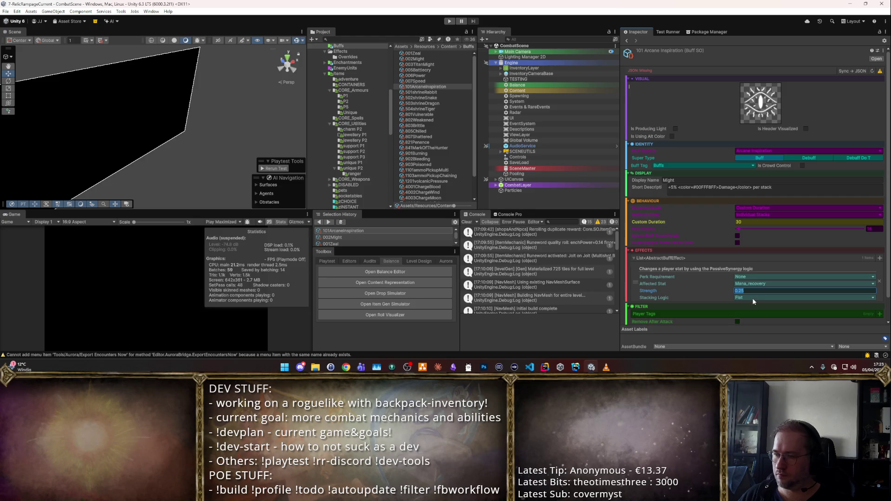
type("5")
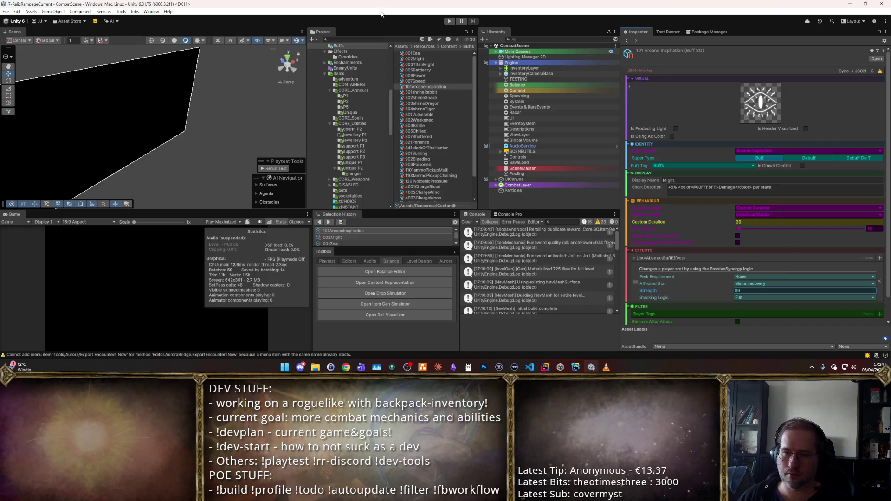
left_click(449, 21)
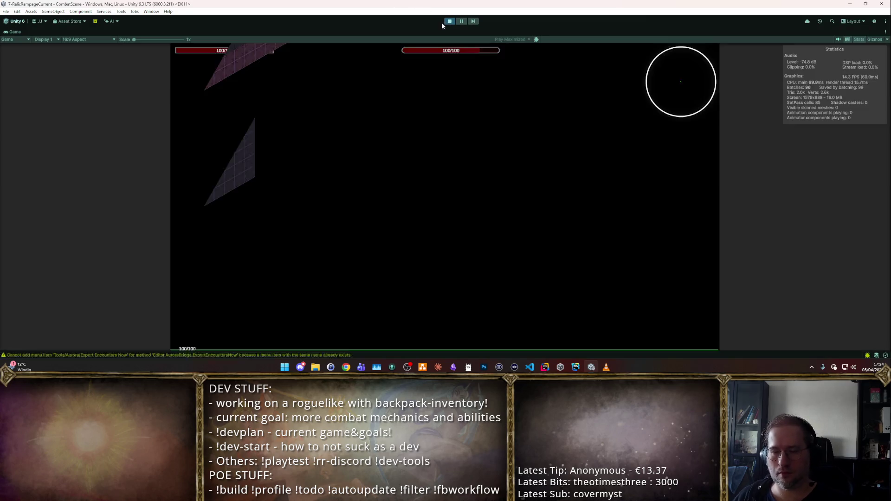
left_click(448, 21)
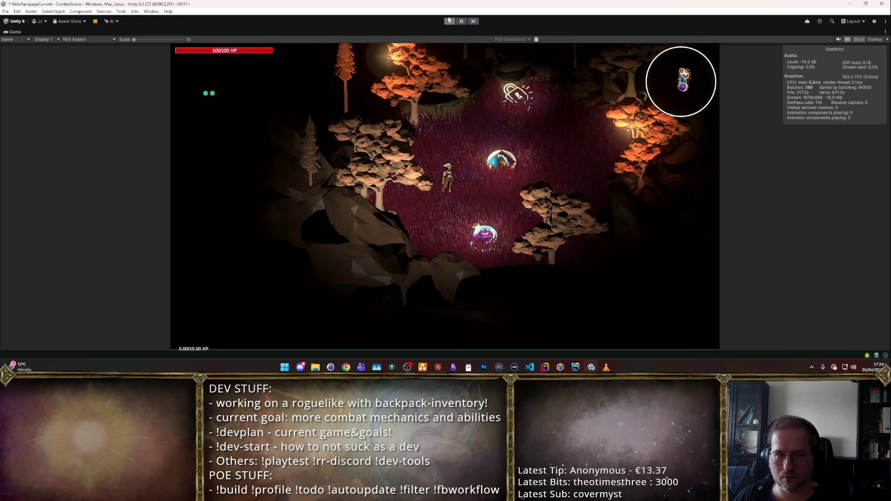
left_click(448, 21)
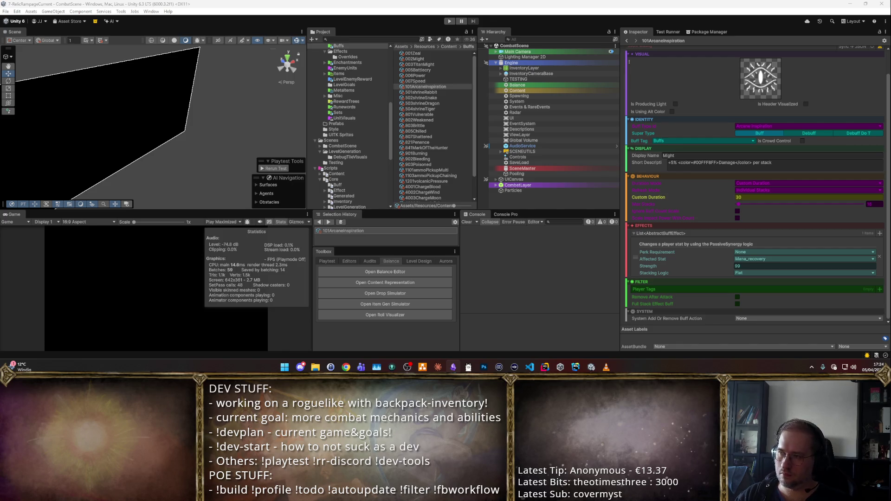
- Clear the short description, rename 'Might' to 'Arcane Inspiration', and show the Project favourites
scroll(816, 118, "up", 2)
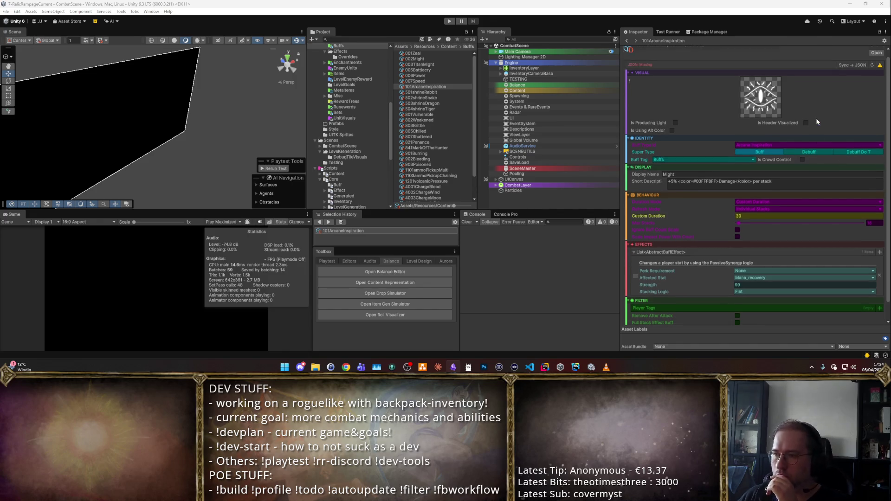
left_click(798, 185)
key("Delete")
left_click(769, 180)
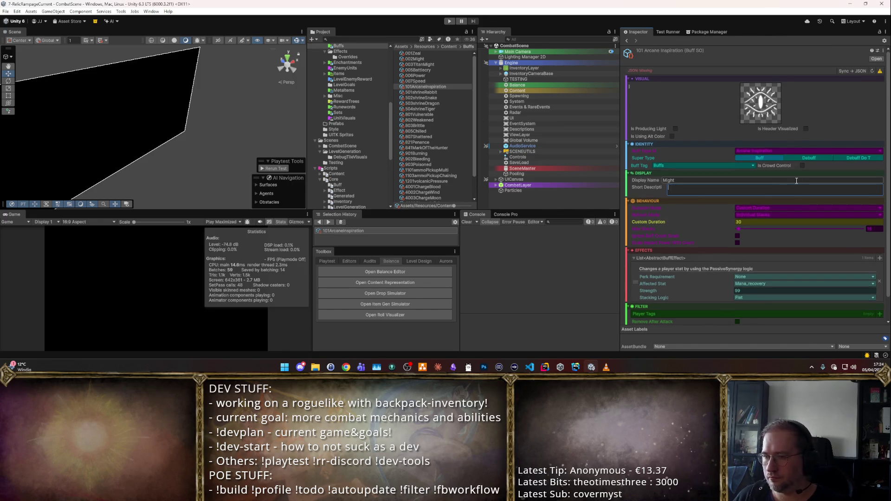
type("Arcane Inspiration")
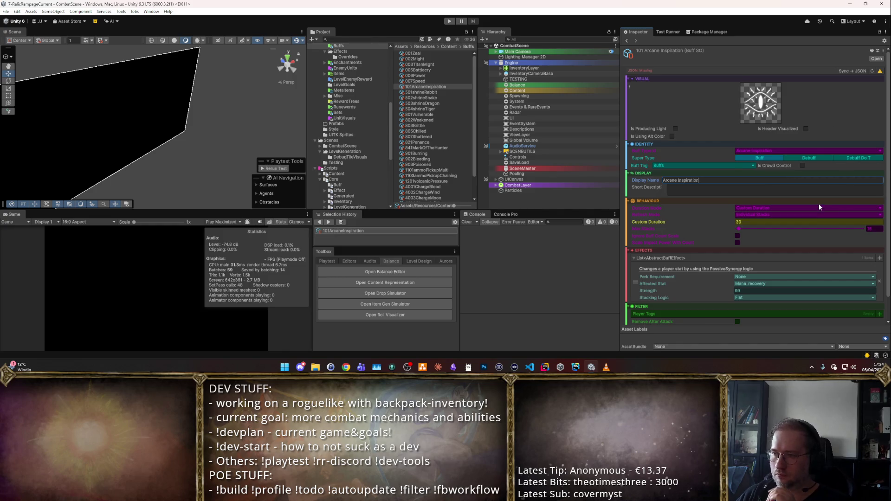
scroll(819, 204, "down", 1)
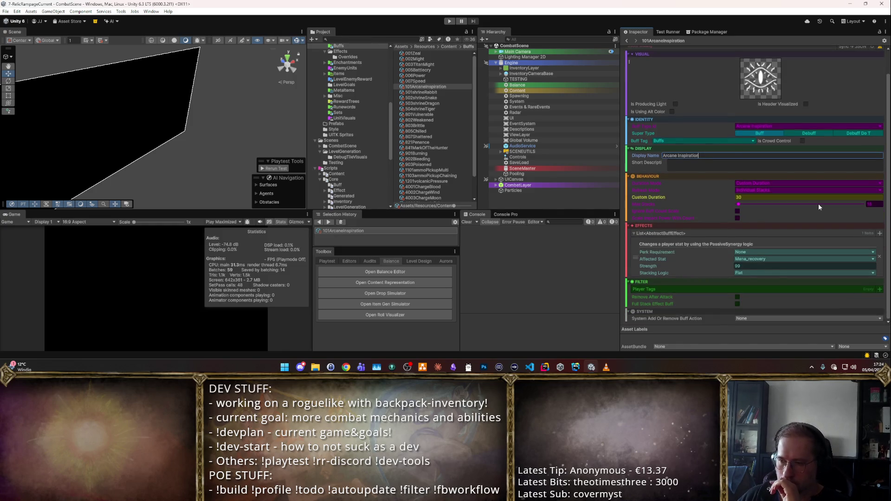
scroll(819, 207, "up", 1)
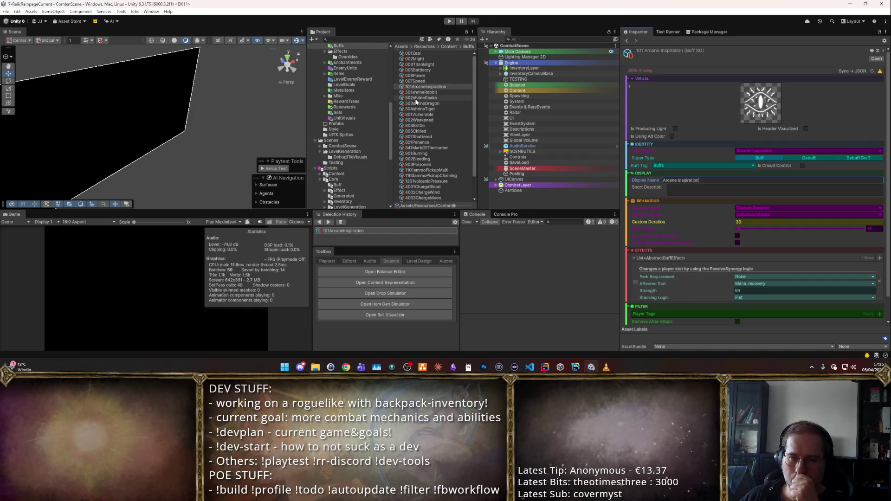
key("alt")
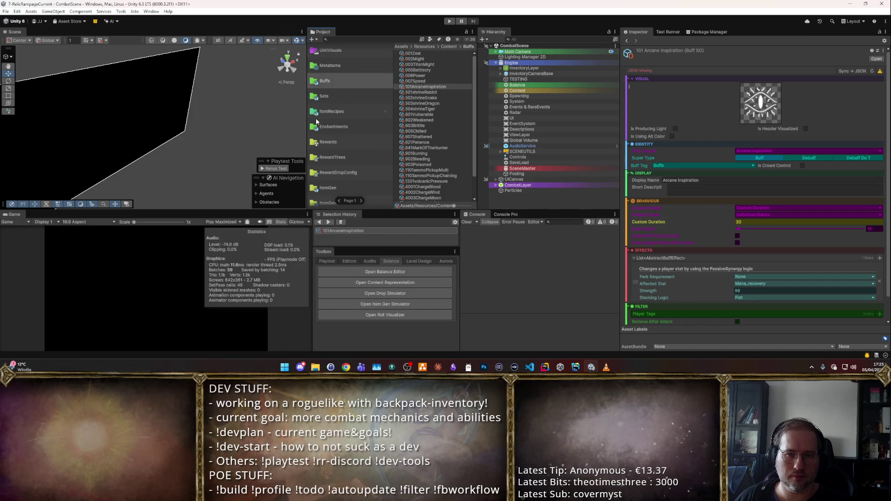
- Browse through Items and CORE_Utilities to the Mana Potion item and select it
scroll(323, 112, "up", 3)
scroll(337, 86, "up", 5)
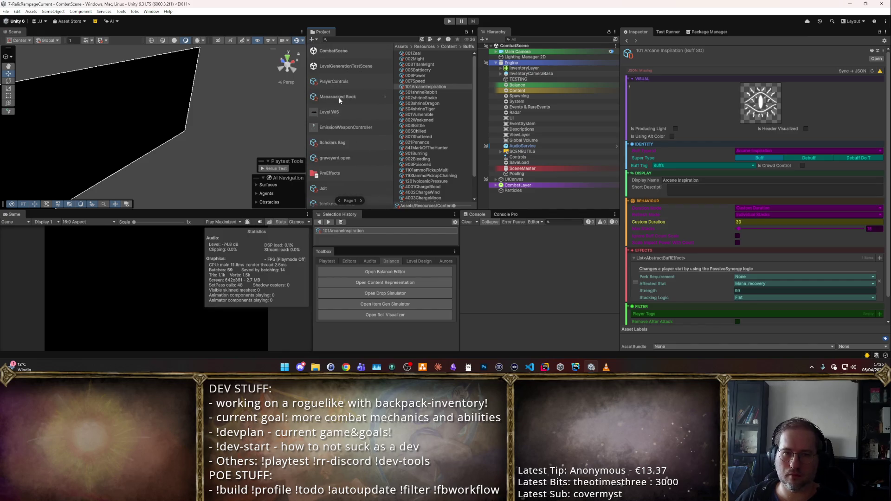
scroll(337, 105, "down", 3)
left_click(322, 155)
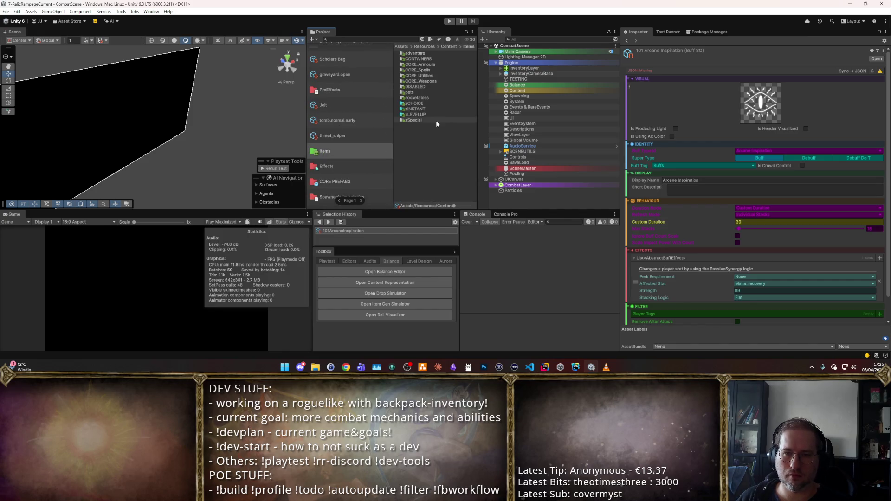
left_click(428, 74)
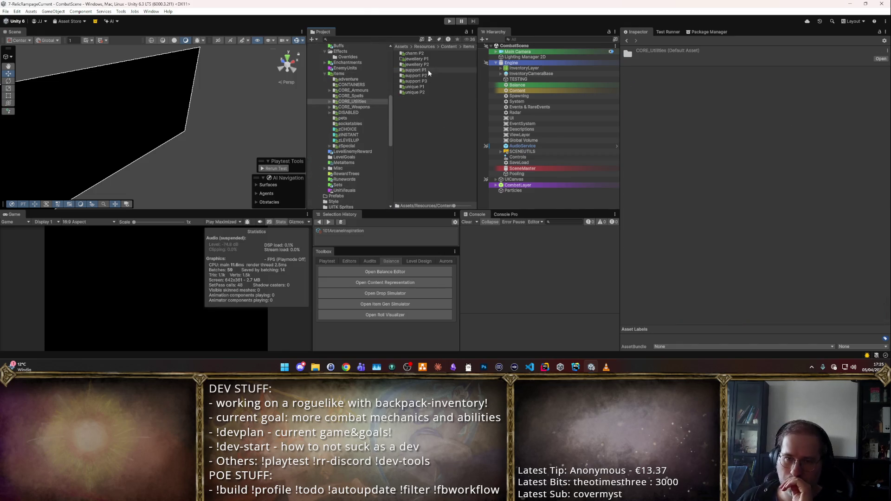
double_click(428, 72)
left_click(354, 124)
left_click(367, 130)
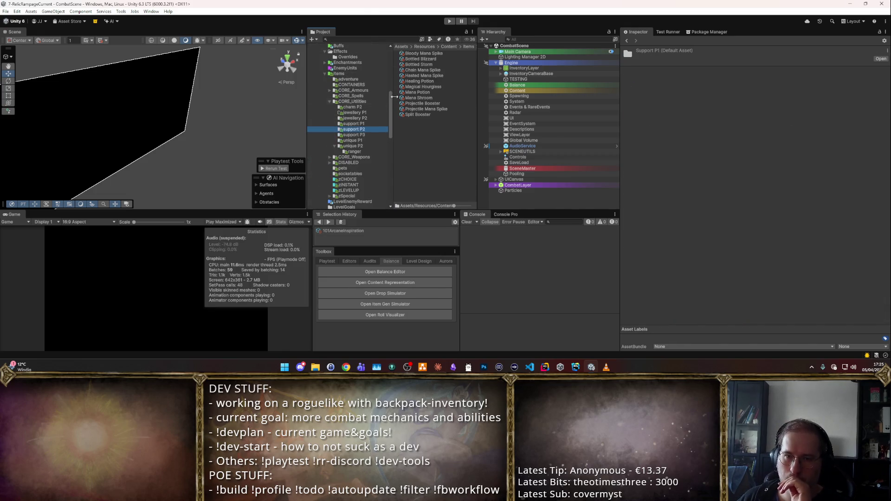
left_click(418, 92)
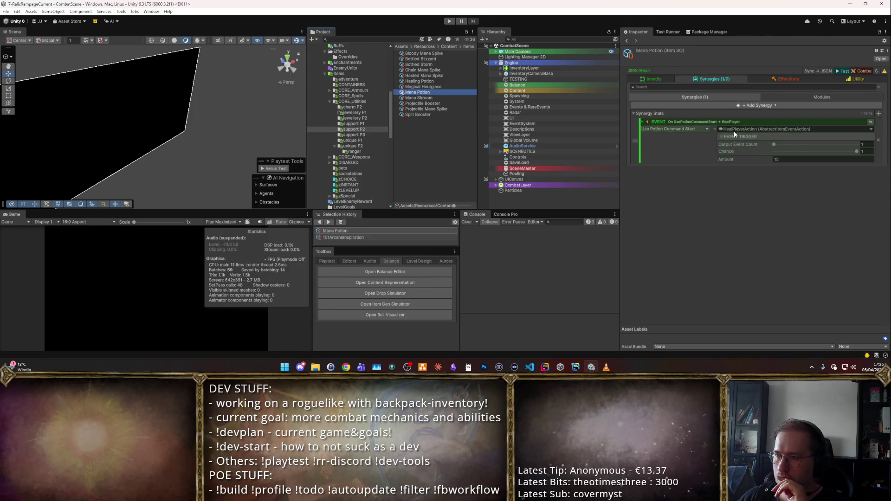
- Set the potion's event action to ImpactItemEventAction using an ApplyBuffImpact
left_click(870, 130)
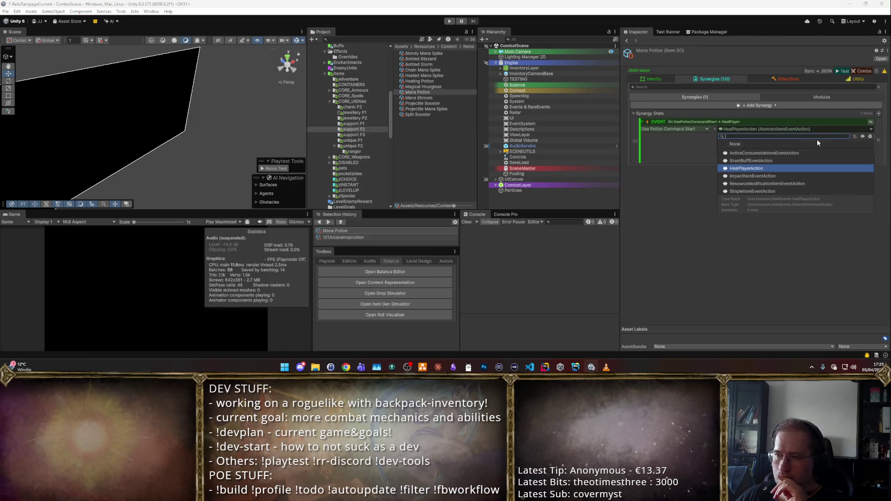
left_click(768, 176)
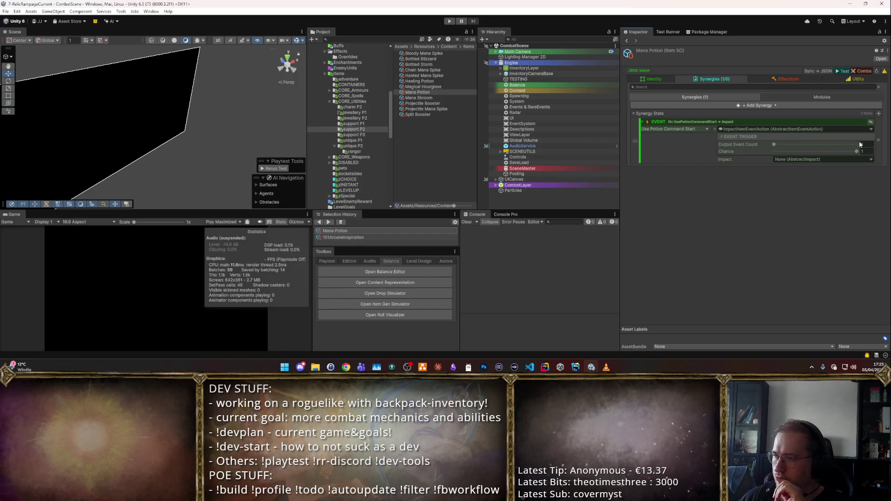
left_click(870, 159)
left_click(810, 183)
left_click(726, 159)
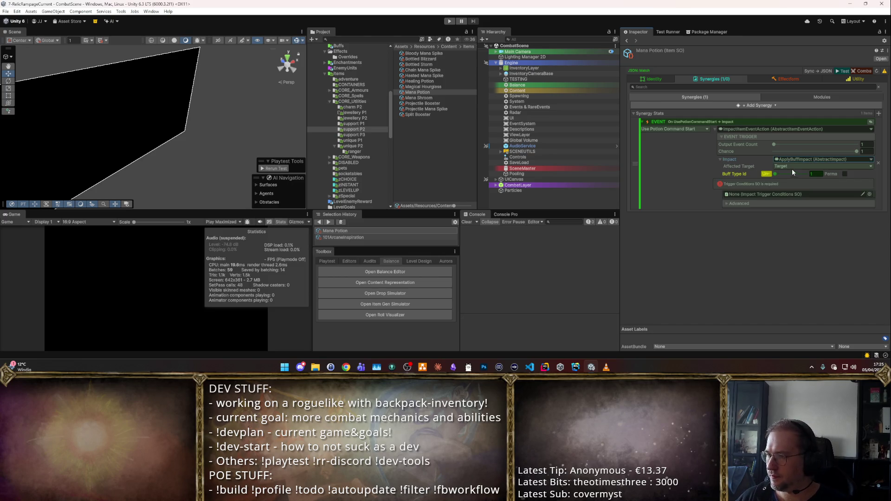
- Make the impact apply Arcane Inspiration with NonWeaponBuffApplicationConfig trigger conditions
left_click(763, 175)
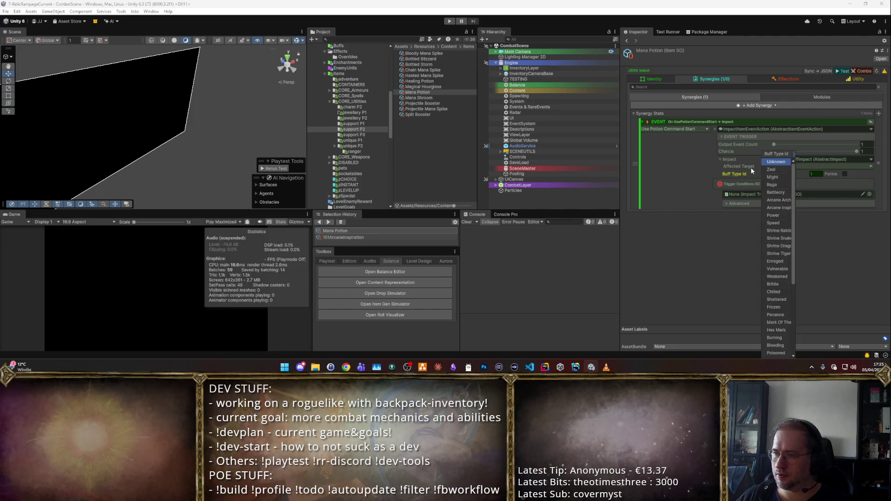
left_click(779, 170)
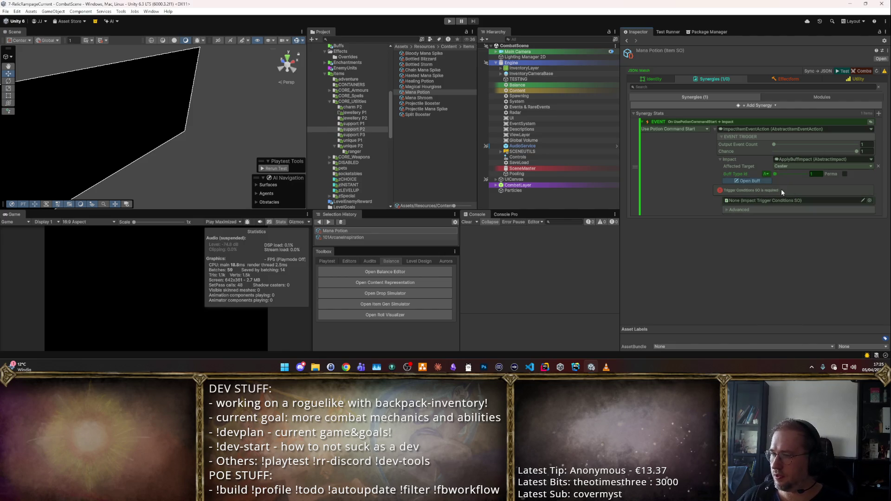
left_click(869, 200)
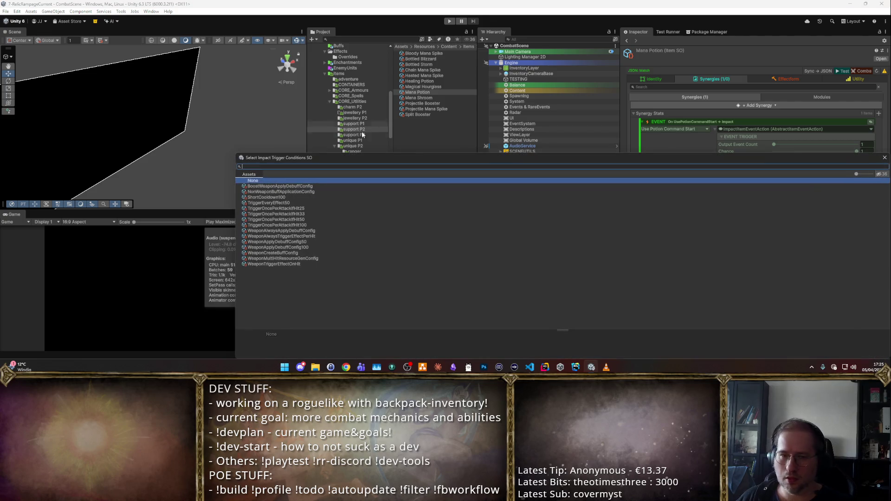
double_click(307, 190)
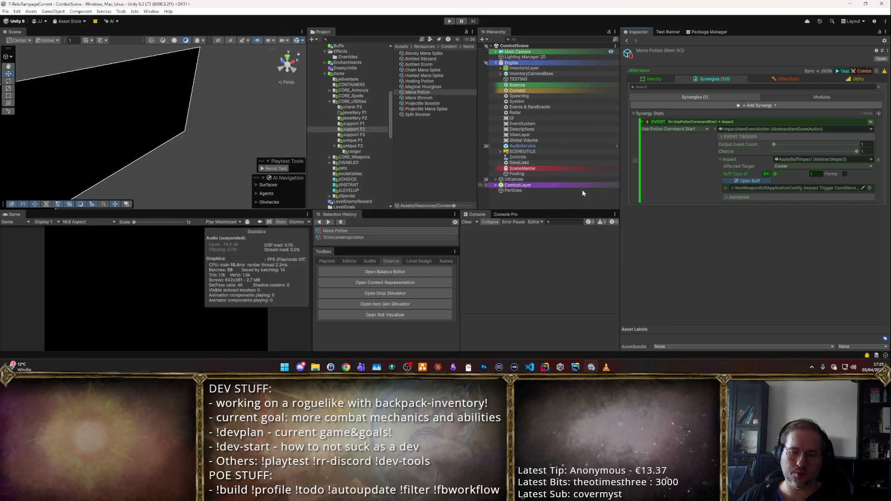
left_click(545, 367)
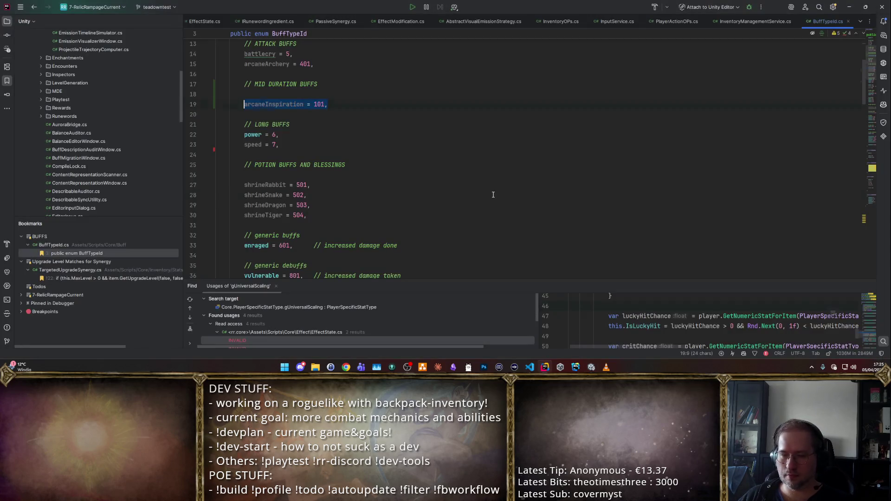
- Search symbols for CombatStart and inspect the _combatStarted field and its usages
key("shift+alt+t")
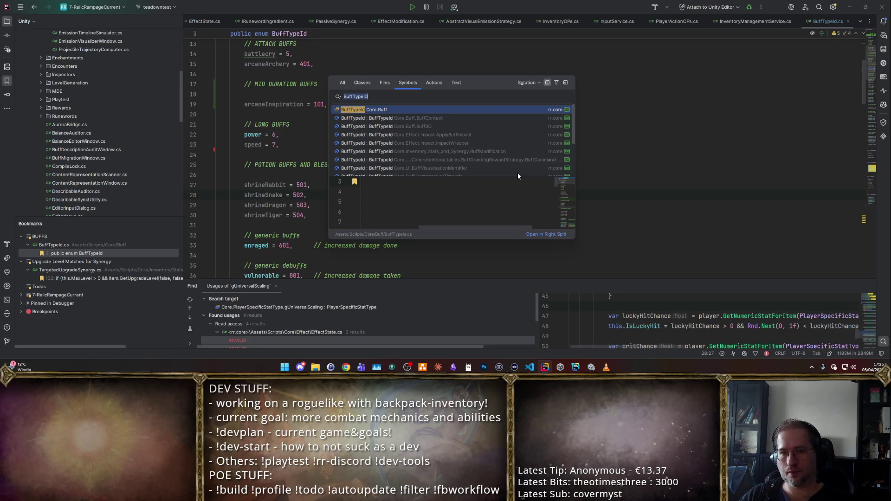
type("CombatStart")
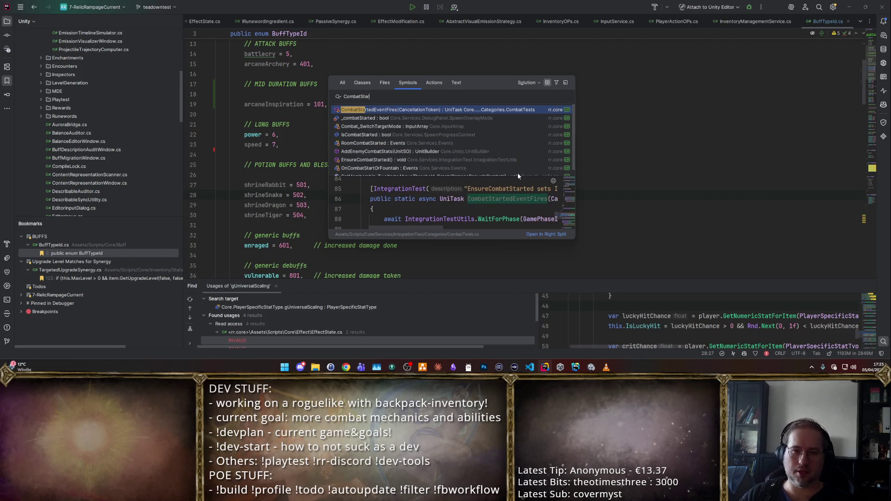
key("Return")
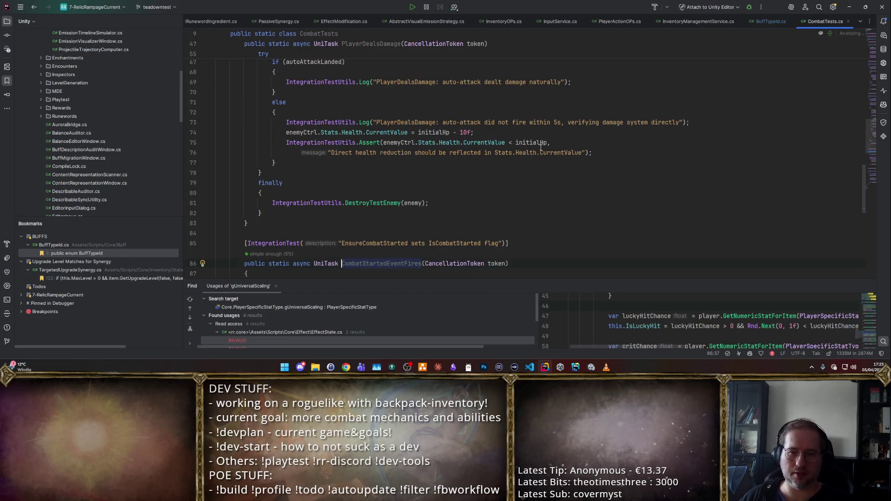
key("shift+alt+t")
key("Down")
key("Return")
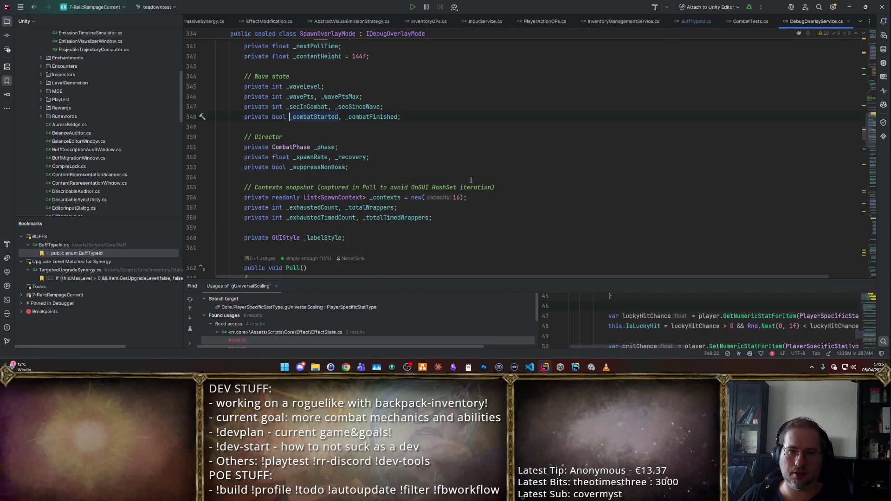
scroll(470, 179, "up", 3)
left_click(323, 147, "ctrl")
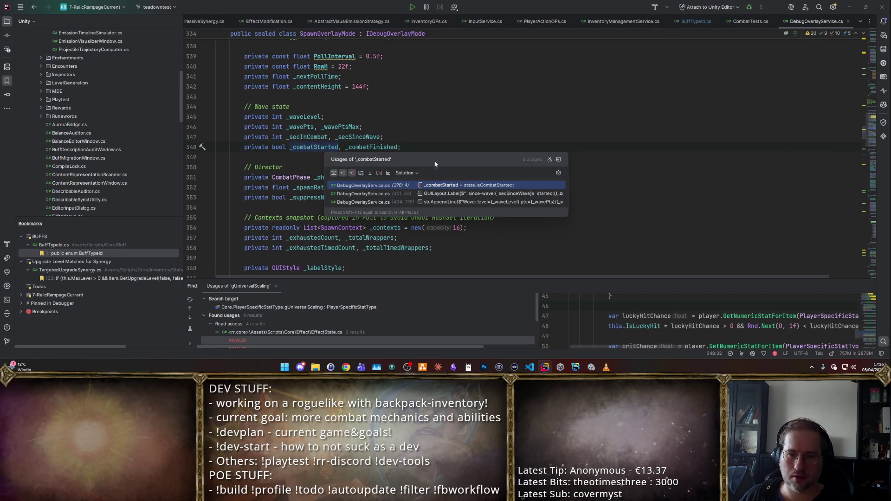
left_click(405, 186)
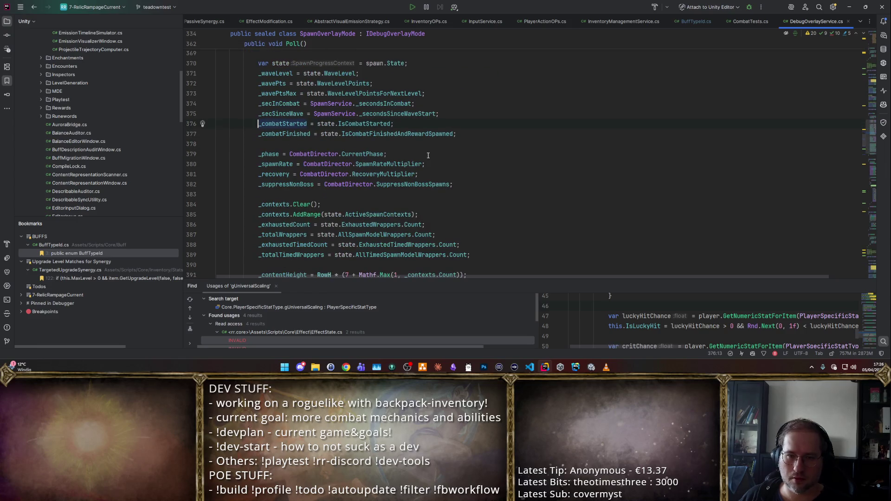
left_click(289, 125, "ctrl")
left_click(309, 130, "ctrl")
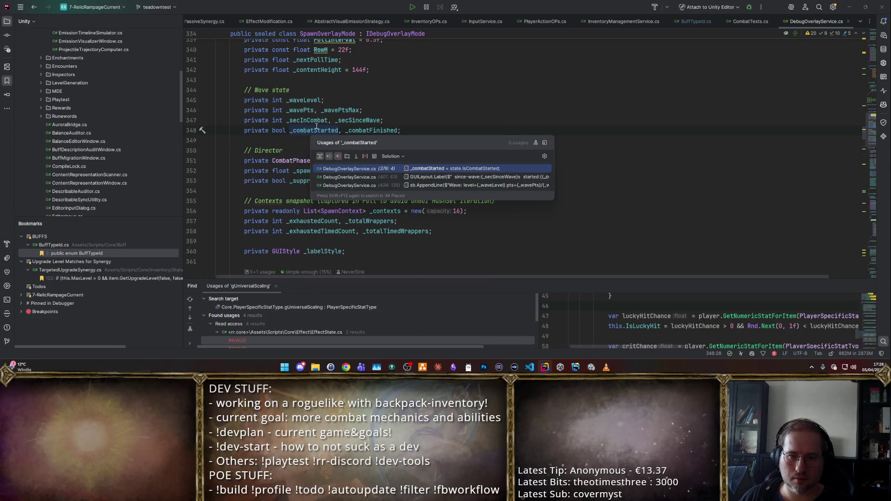
left_click(461, 91)
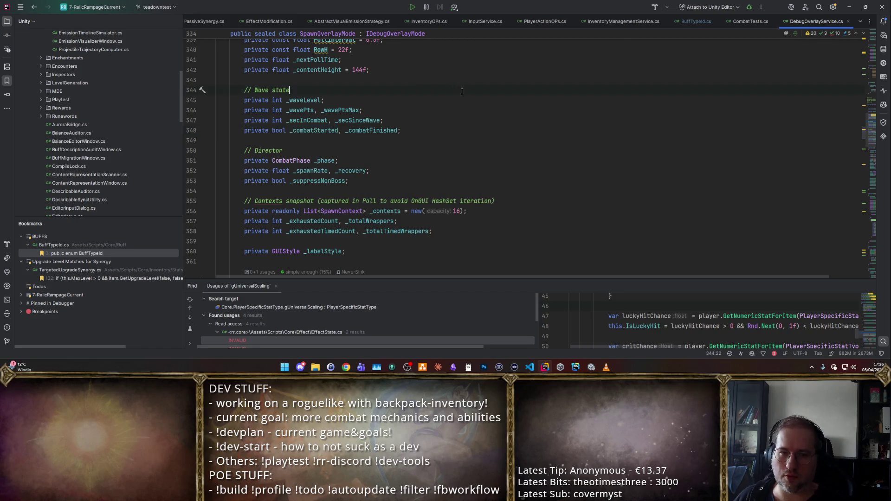
- Find the RoomCombatStarted event's usages and open its call in SpawnService.cs
key("shift+alt+t")
type("CombatStart")
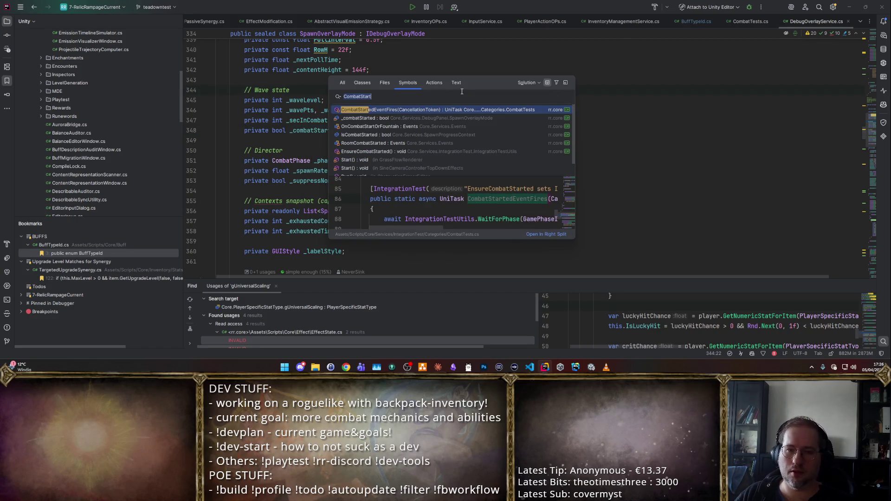
key("Down")
key("Down")
key("Down")
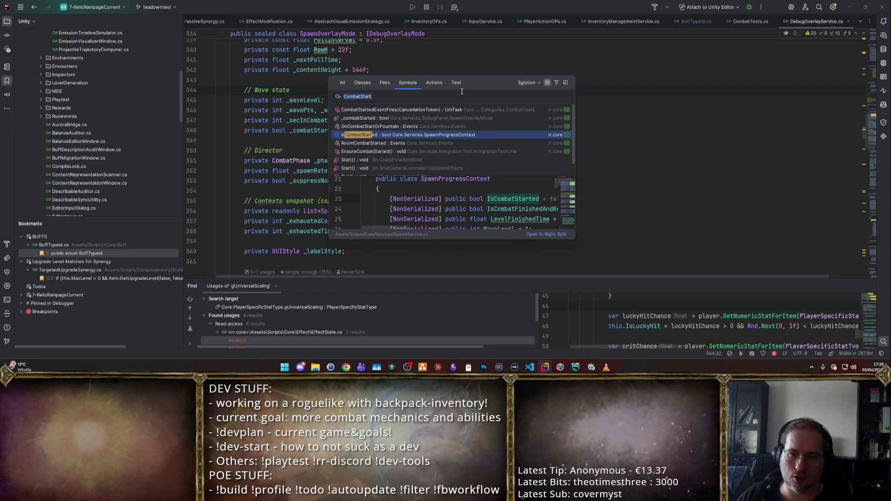
key("Down")
key("Return")
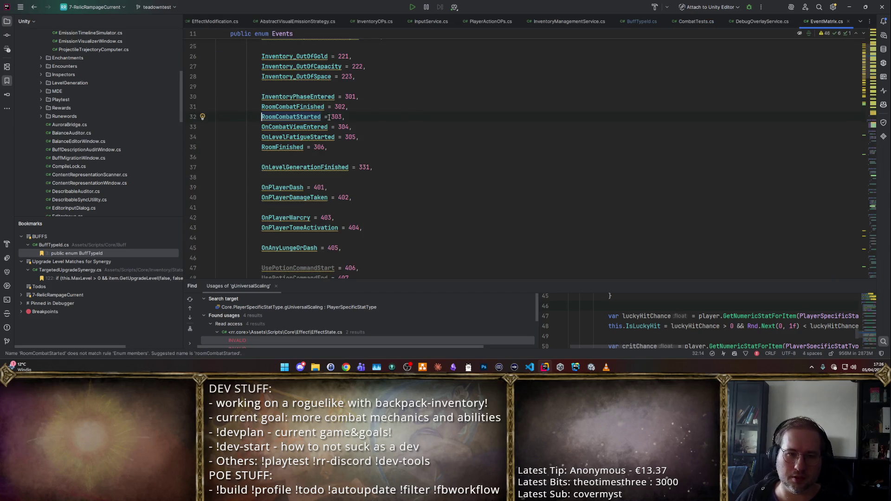
left_click(308, 116, "ctrl")
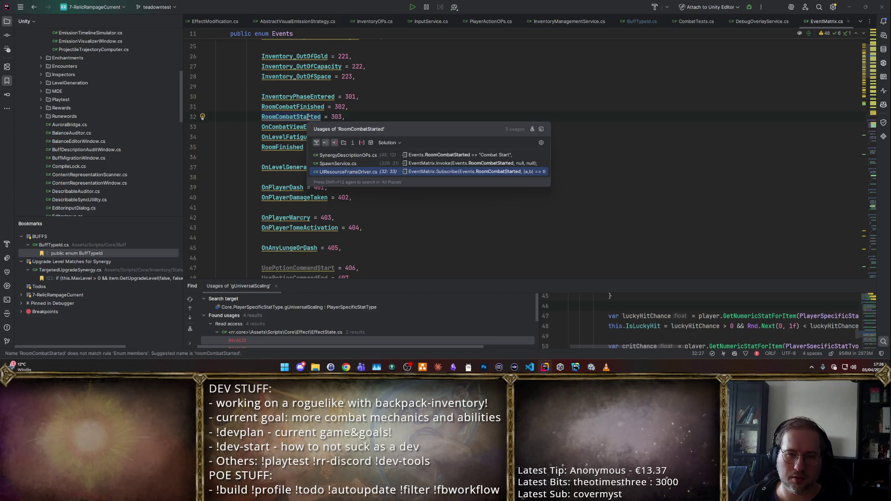
left_click(368, 165)
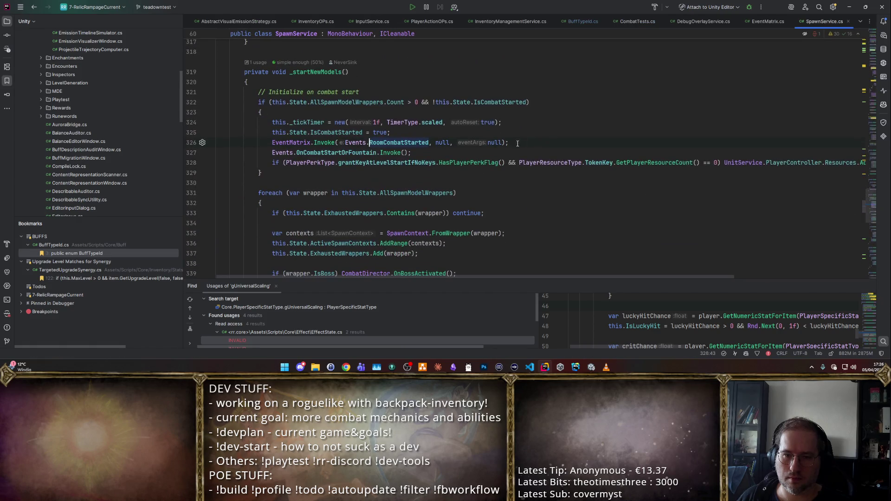
- Trace the callers of _startNewModels and go to the method's declaration
scroll(513, 134, "up", 1)
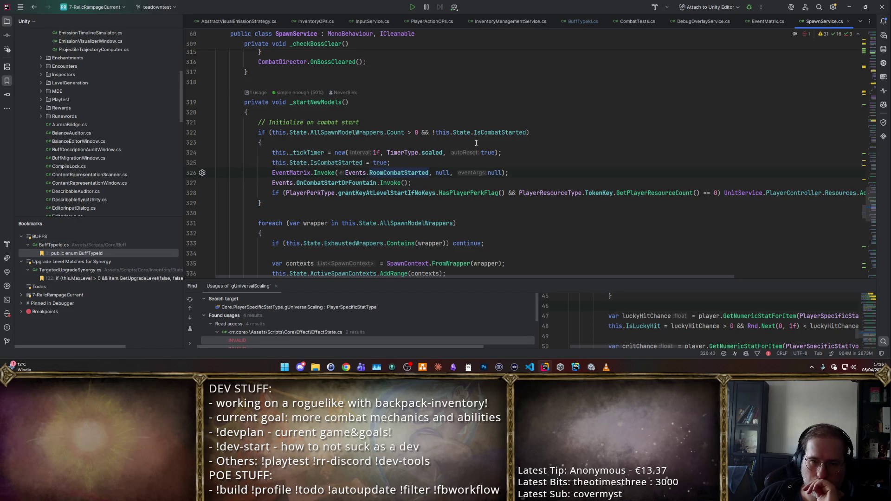
left_click(255, 92)
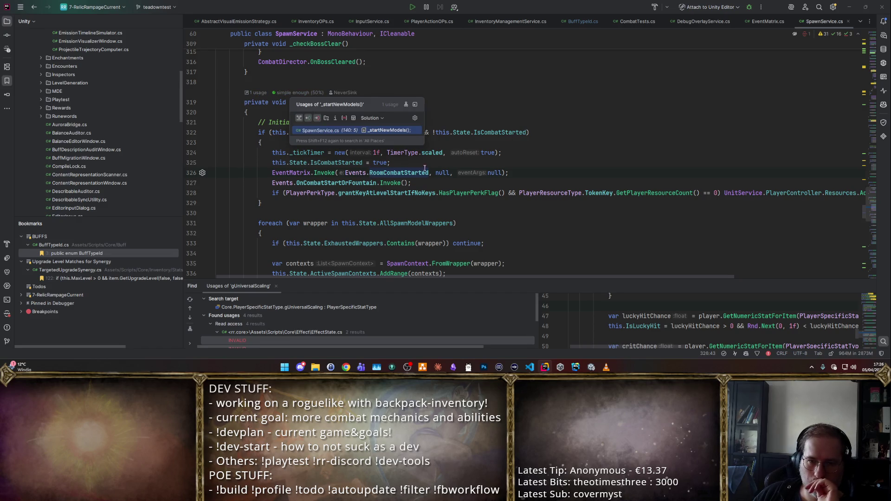
left_click(366, 134)
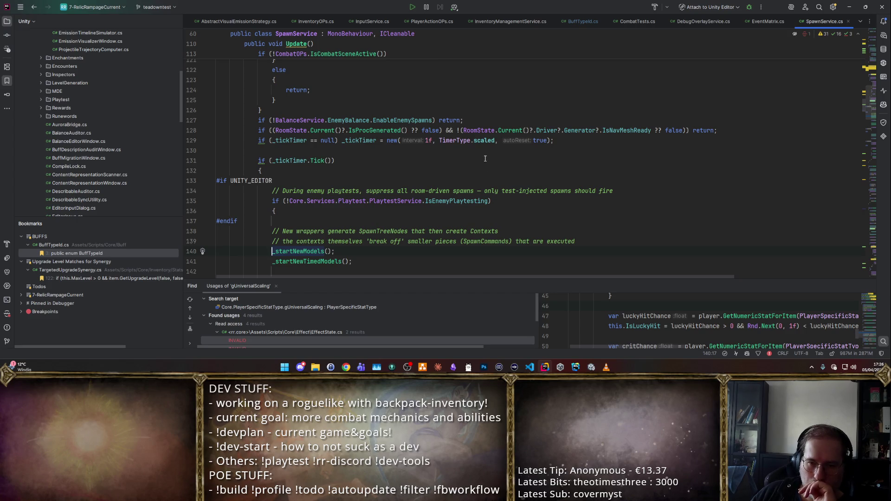
scroll(485, 159, "down", 4)
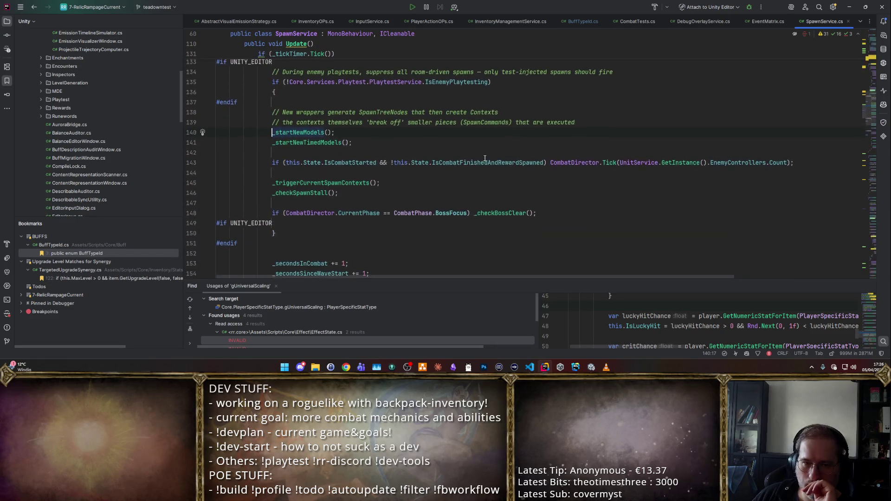
scroll(485, 158, "up", 10)
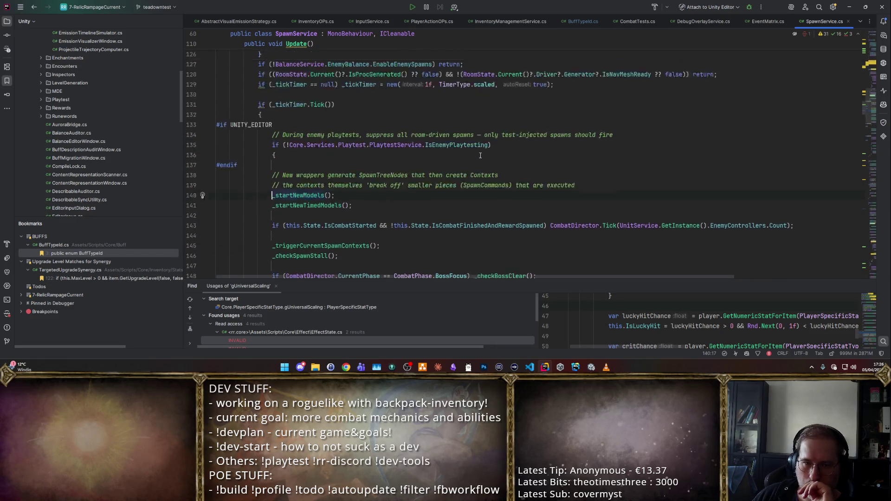
scroll(481, 156, "down", 7)
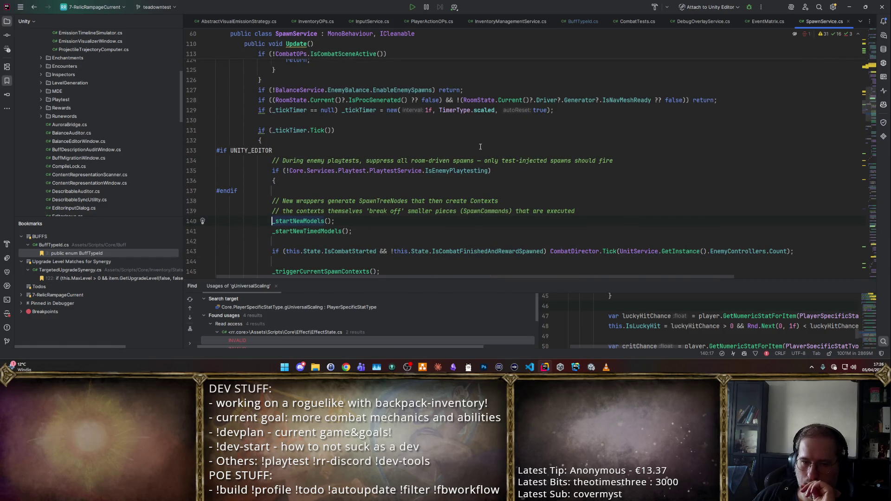
scroll(482, 146, "up", 7)
scroll(487, 143, "down", 10)
scroll(489, 143, "down", 3)
scroll(488, 143, "up", 2)
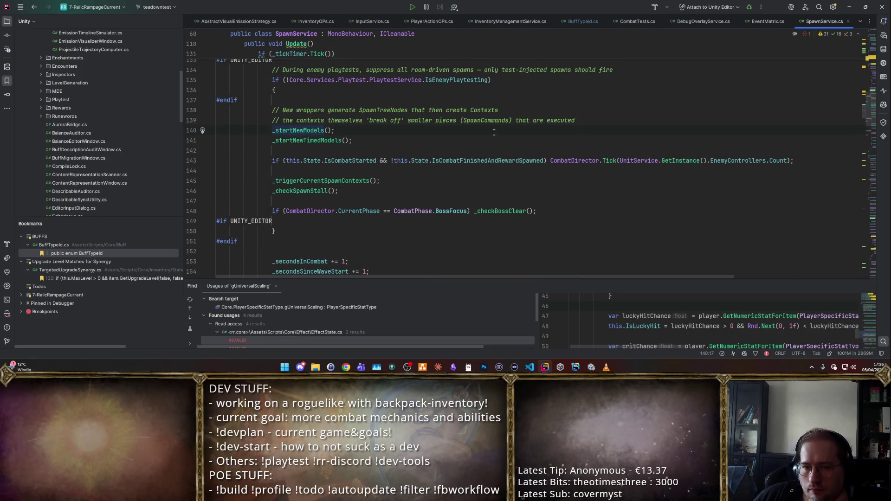
left_click(294, 132, "ctrl")
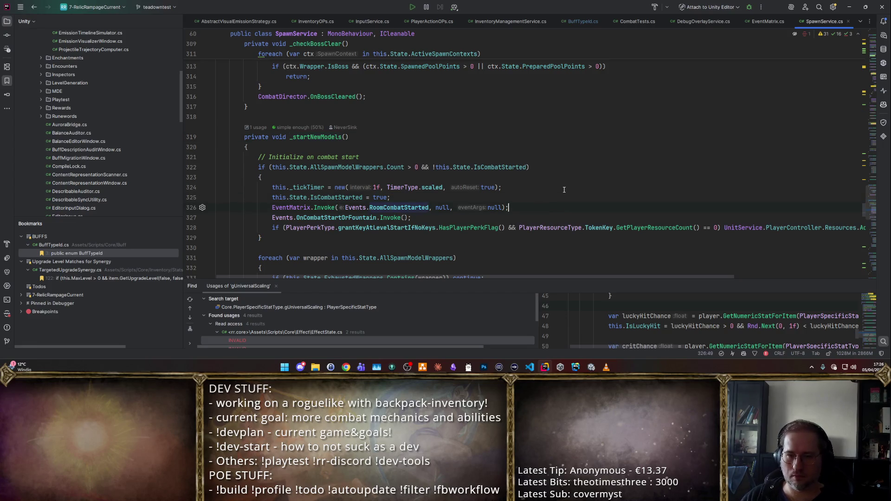
- Start an EventMatrix.Invoke line after the RoomCombatStarted invoke, then delete it unfinished
key("Return")
type("EventMatrix.In")
key("Return")
type("Even")
type("ts, .")
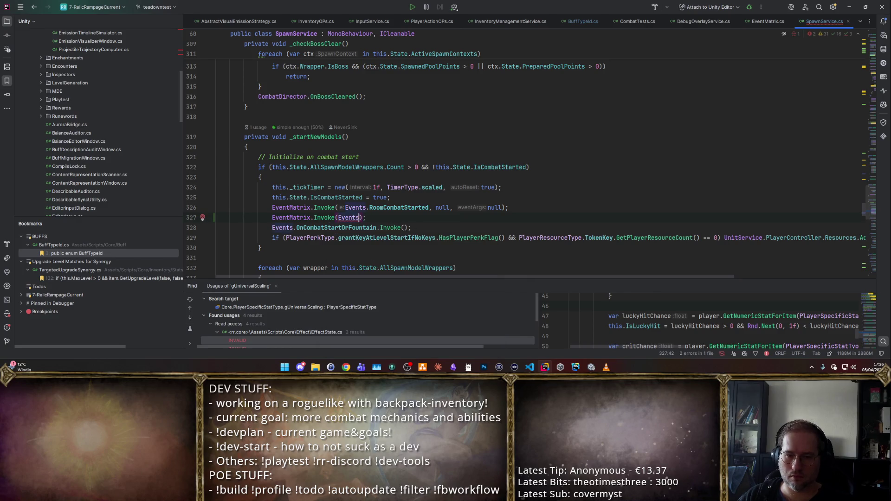
key("ctrl+w")
key("ctrl+w")
key("ctrl+w")
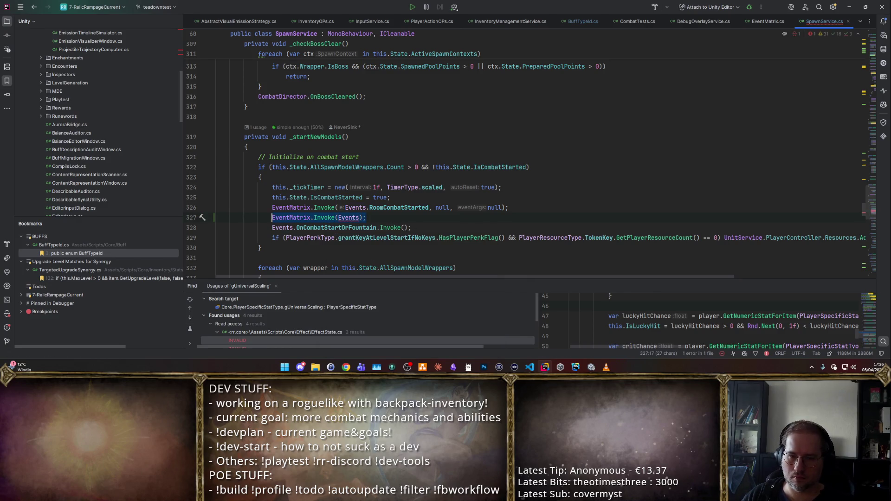
key("BackSpace")
key("BackSpace")
key("Return")
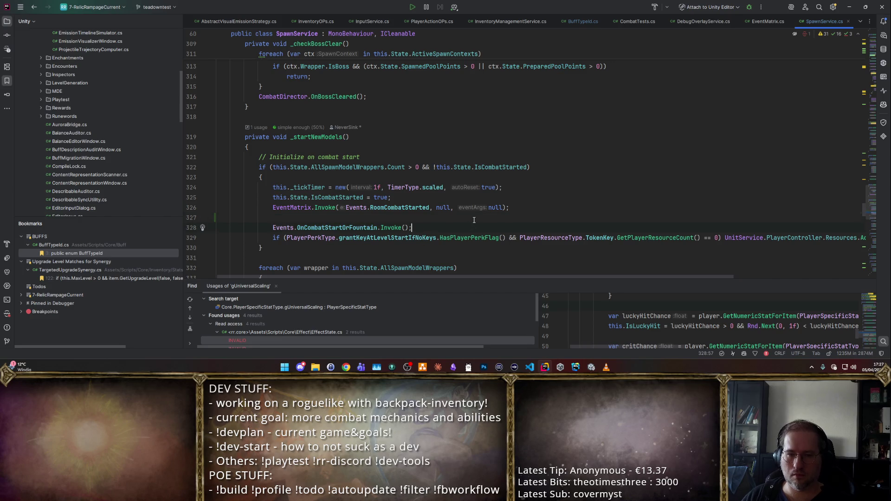
- Add an Events.UsePotionCommandStart.Invoke() call below the combat-start callback
key("Return")
key("Return")
key("Up")
type("Events.")
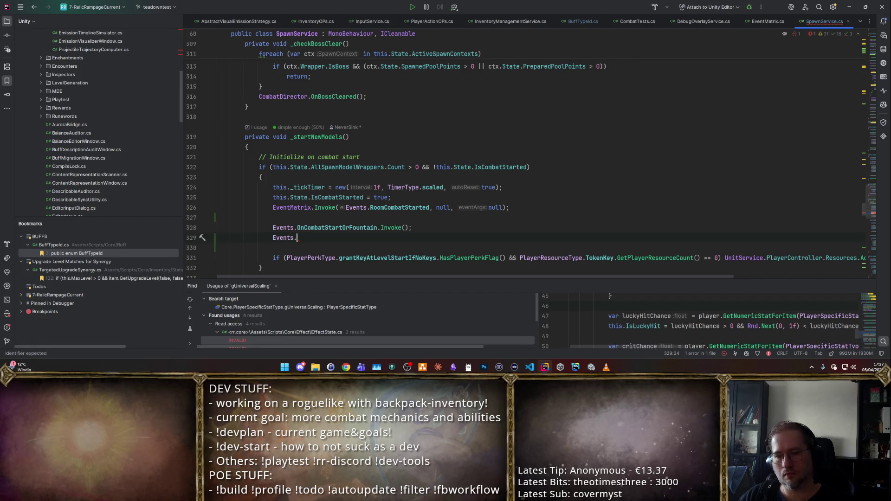
type("UsePot")
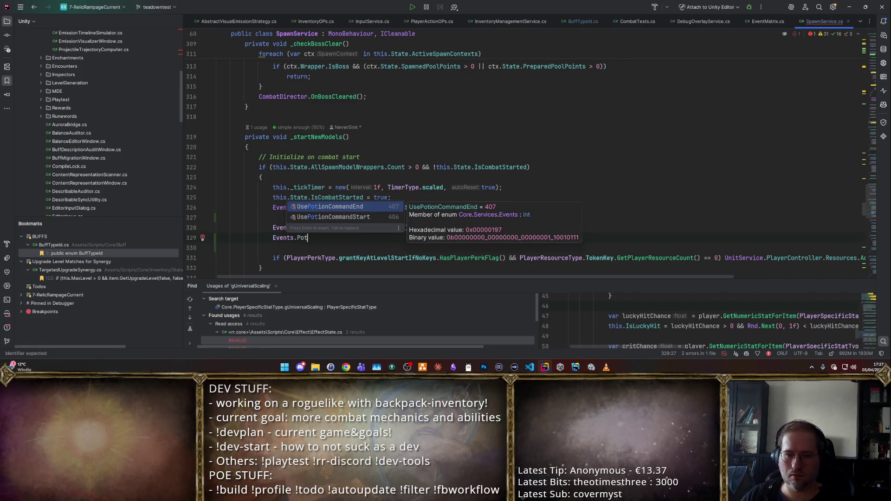
key("Return")
type(".Inv")
key("Return")
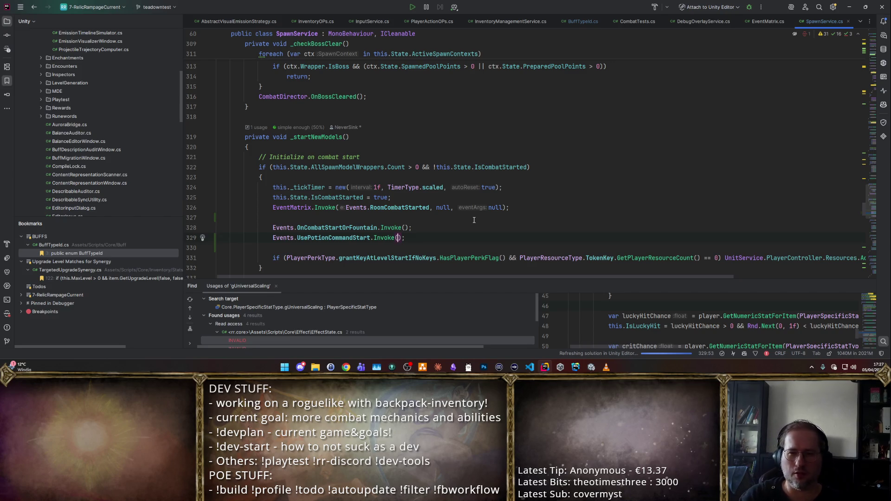
scroll(657, 213, "down", 4)
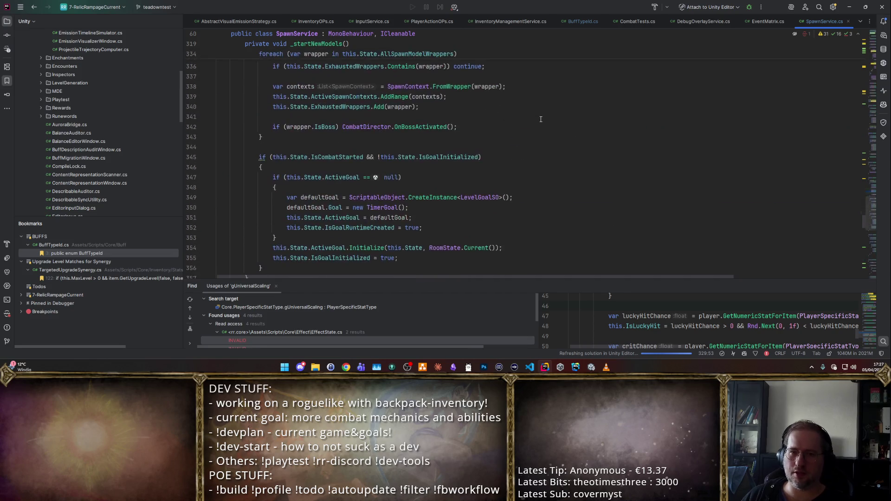
scroll(518, 121, "up", 4)
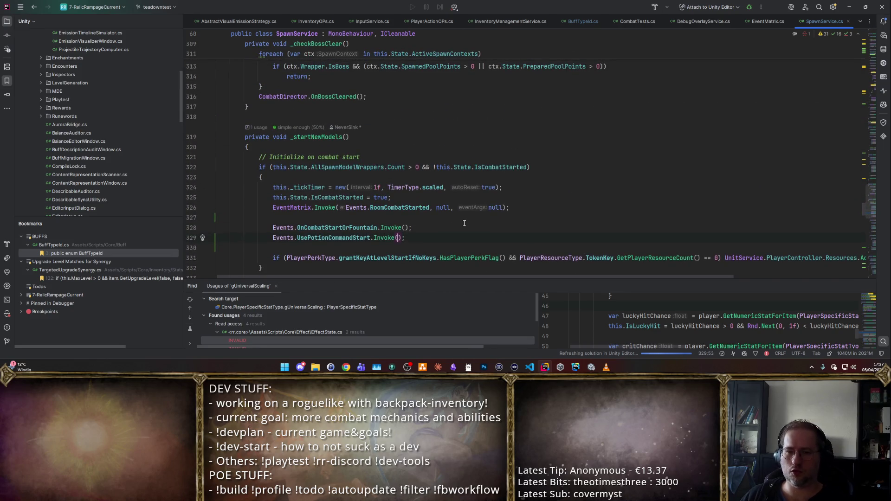
- Insert a //todo comment above the potion event call and save the script
key("ctrl+alt+Return")
type("//todo")
key("ctrl+s")
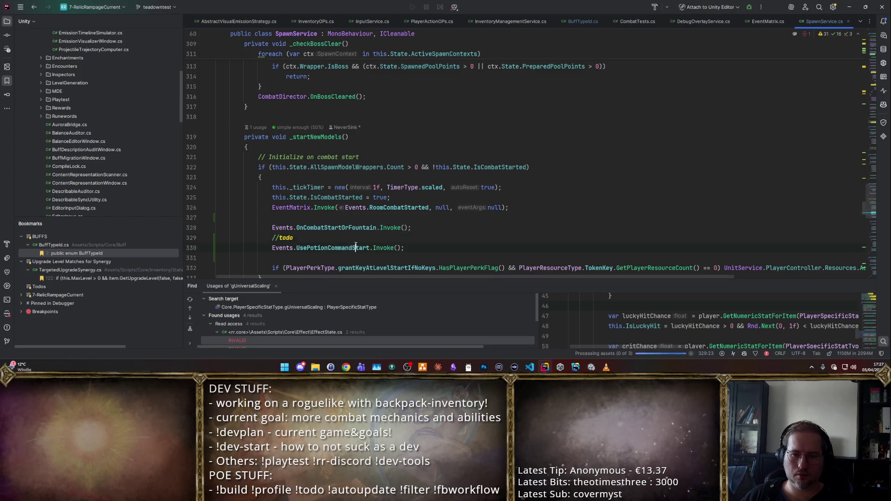
key("alt+Tab")
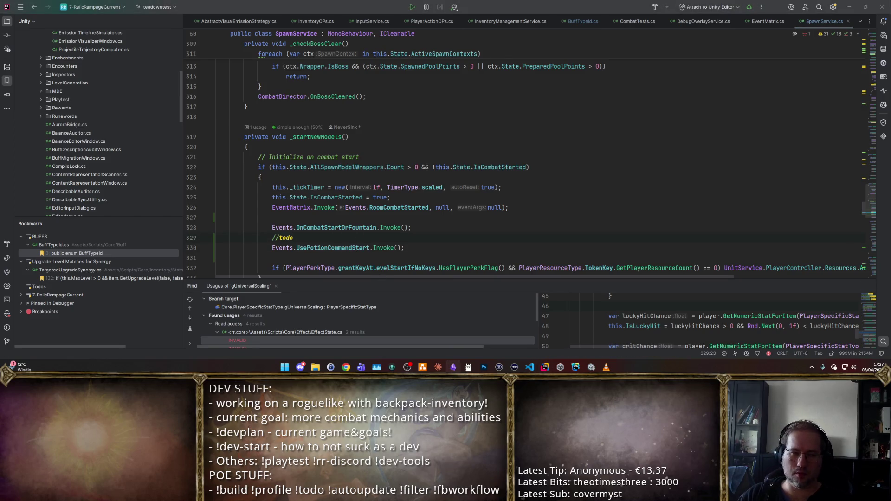
left_click(698, 146)
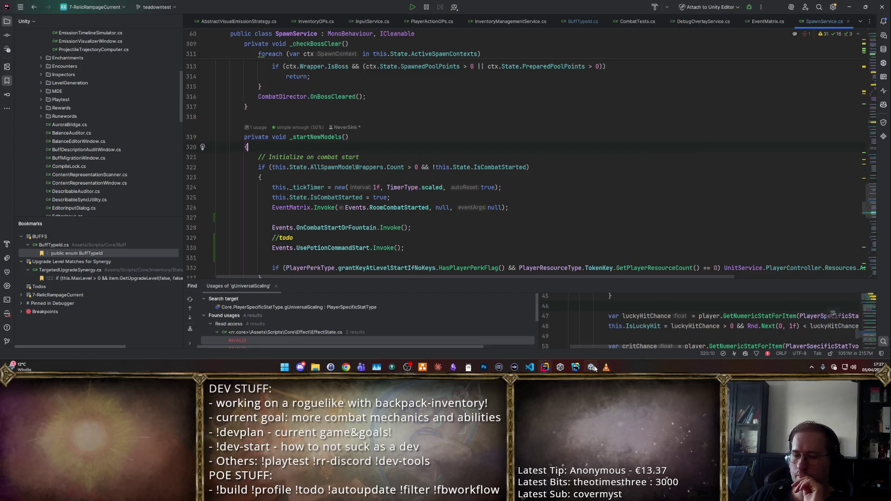
- Playtest in Unity with the Basic Staff, scroll the cheat item browser, then stop Play mode
left_click(591, 367)
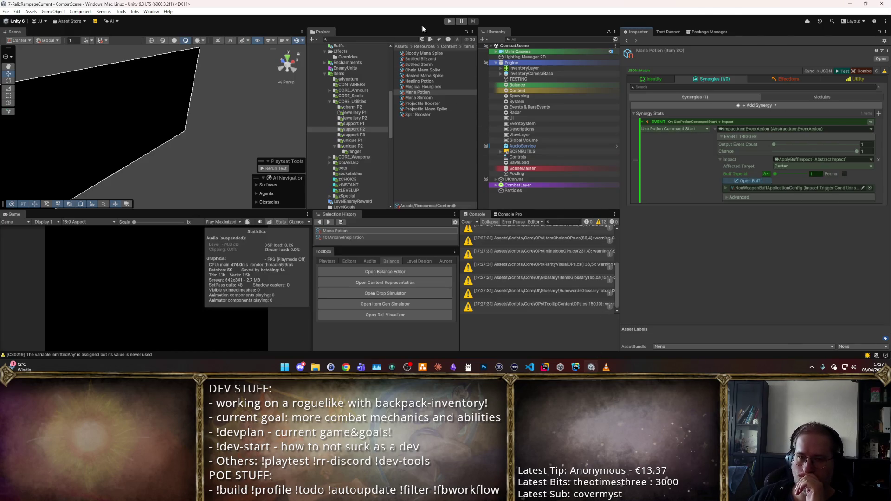
left_click(447, 22)
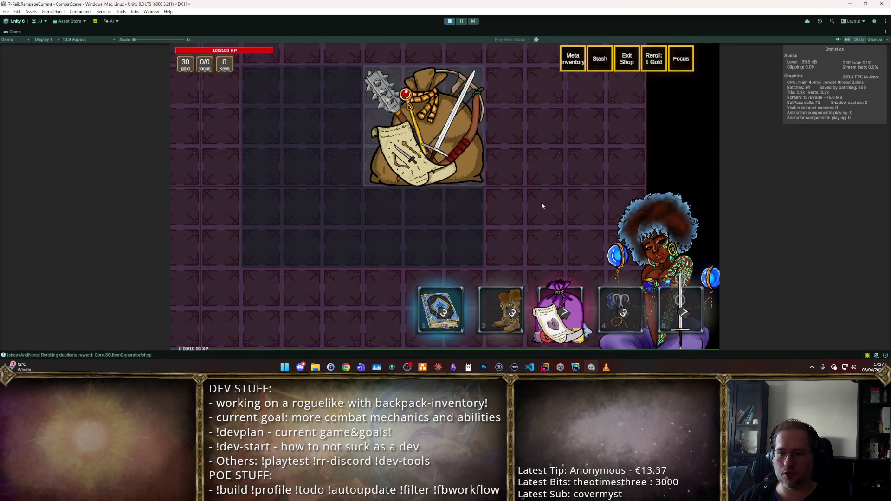
left_click(596, 270)
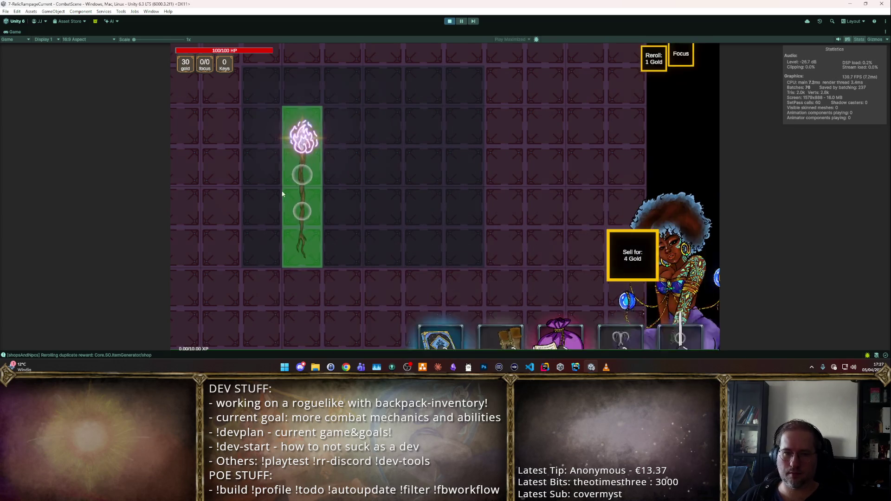
key("F3")
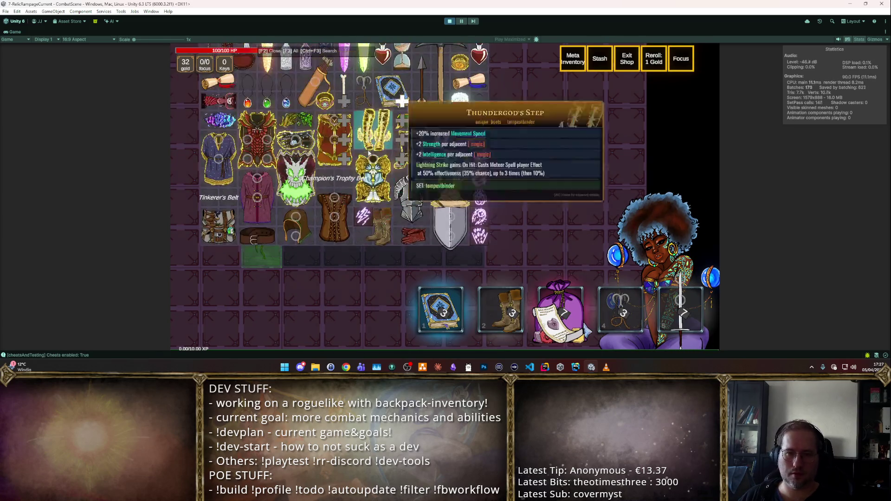
scroll(446, 167, "up", 2)
scroll(420, 111, "down", 5)
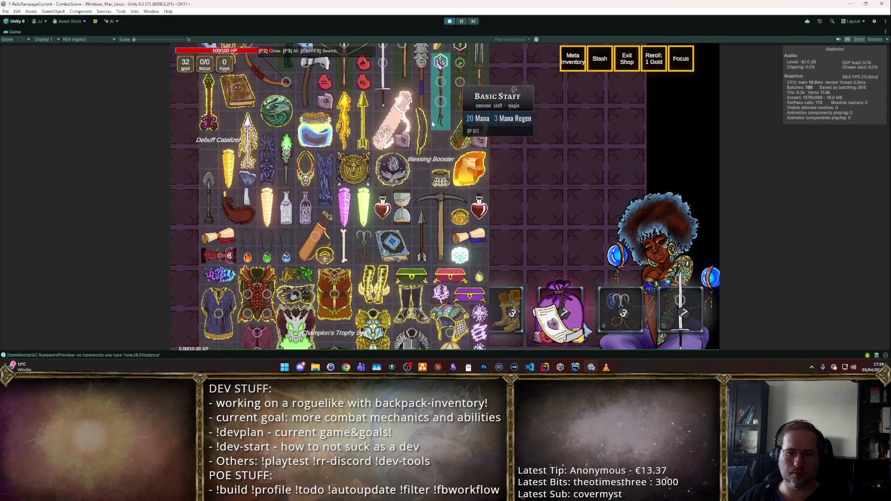
scroll(420, 112, "down", 10)
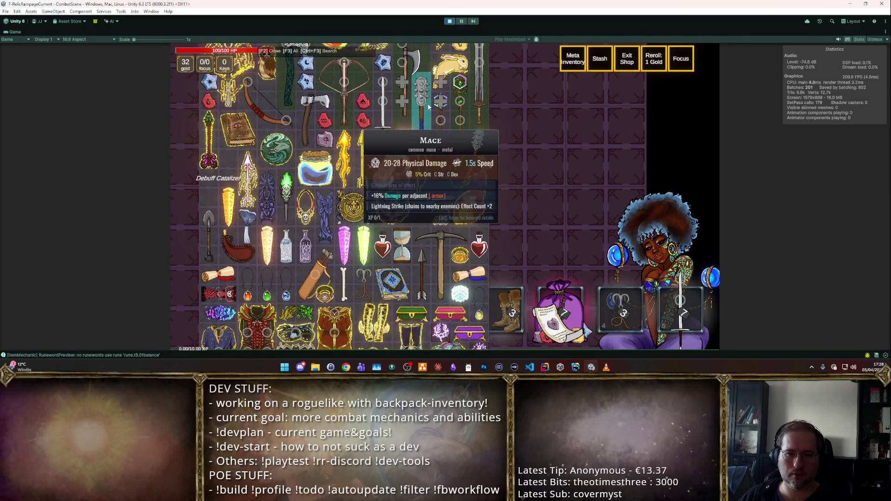
scroll(429, 76, "up", 10)
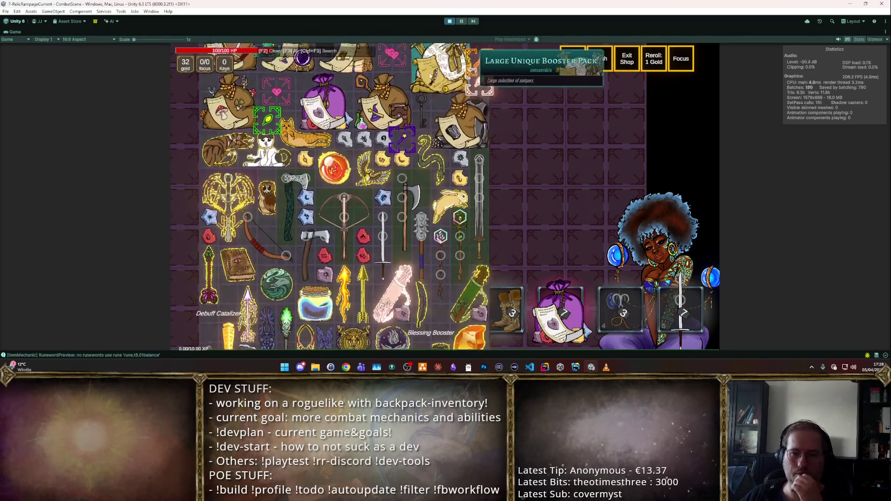
scroll(480, 116, "down", 3)
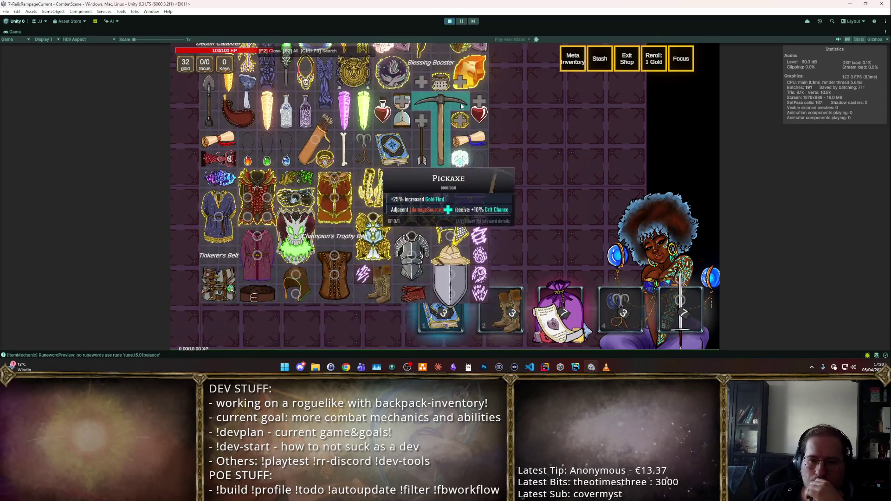
scroll(464, 85, "up", 5)
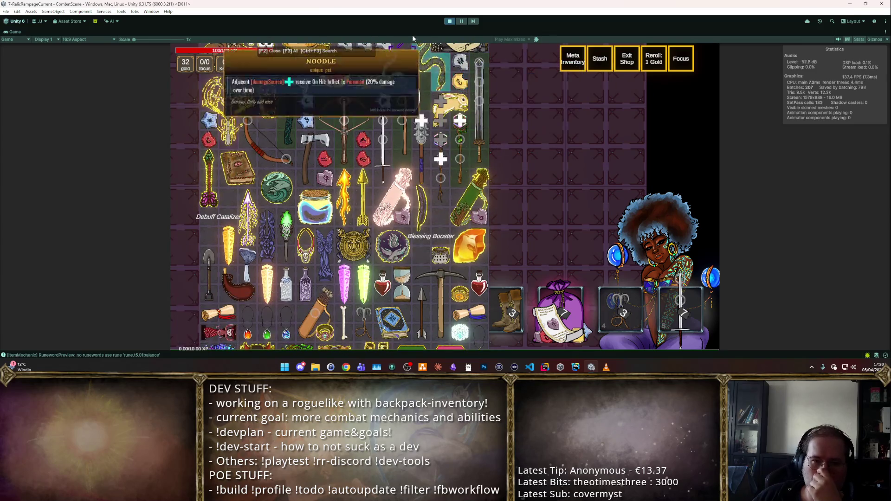
scroll(445, 79, "down", 5)
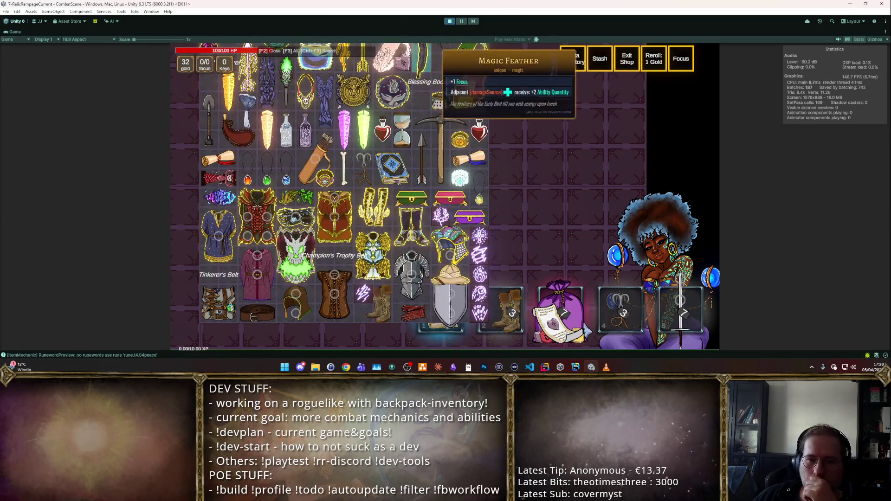
left_click(450, 21)
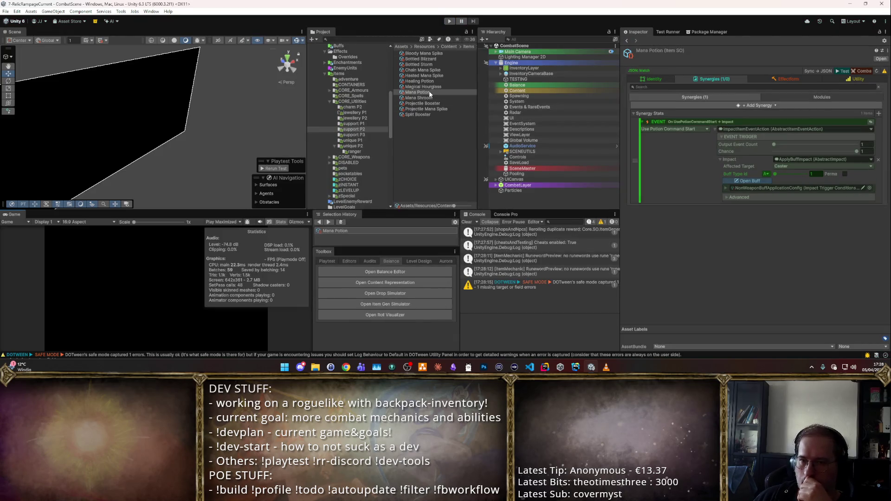
- Assign the blue potion_mana sprite to the Mana Potion's Identity Sprite and restart the game
left_click(650, 80)
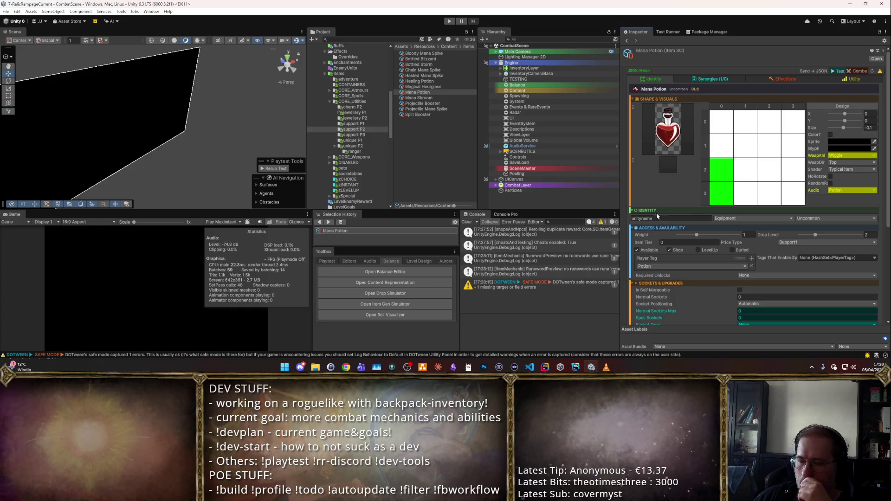
left_click(667, 156)
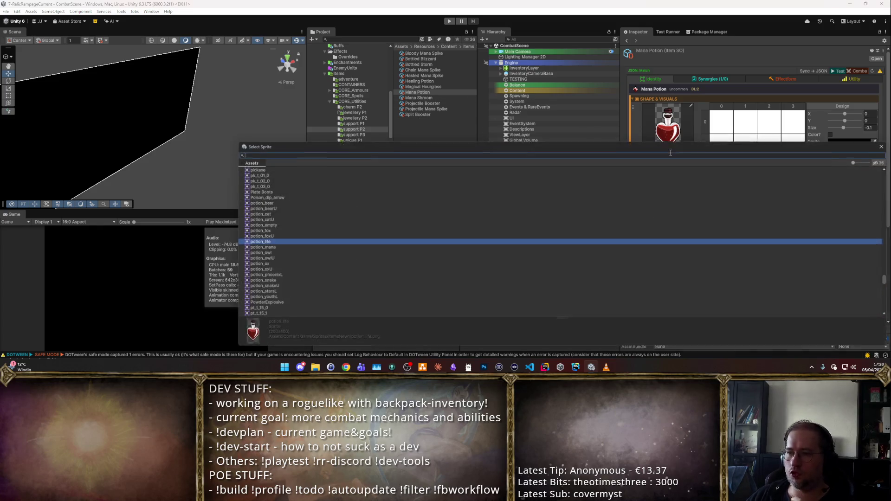
type("mana")
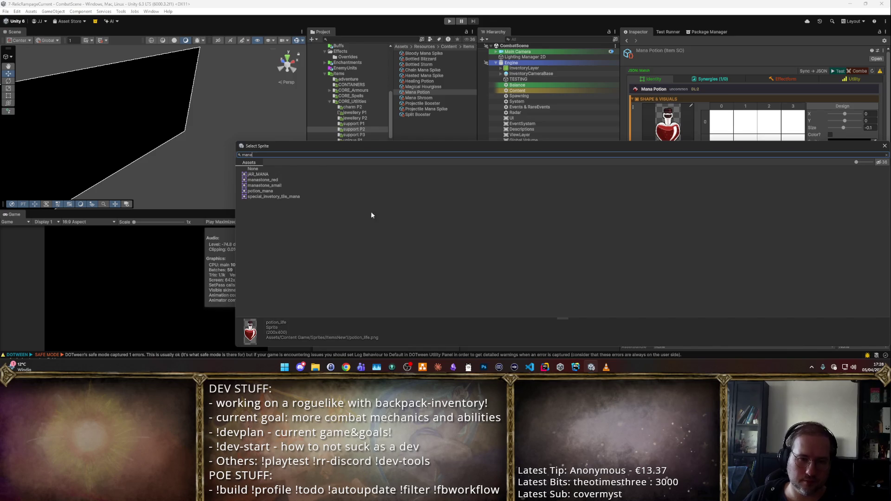
left_click(315, 191)
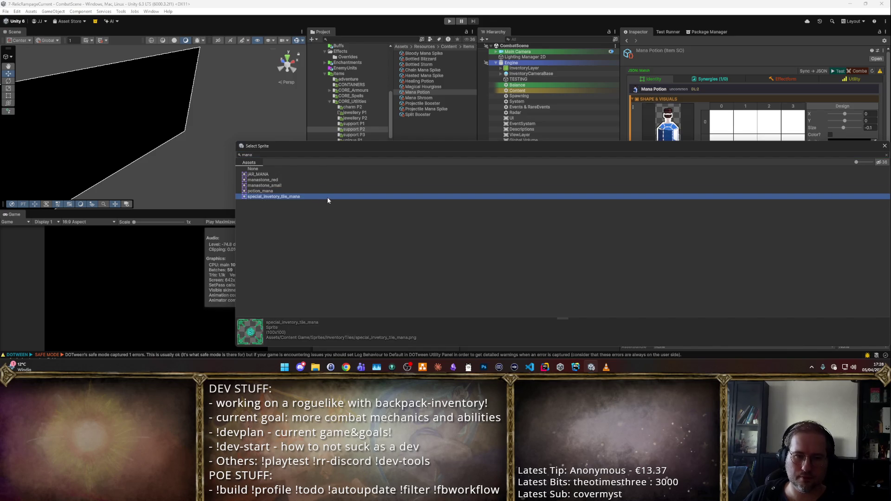
double_click(338, 192)
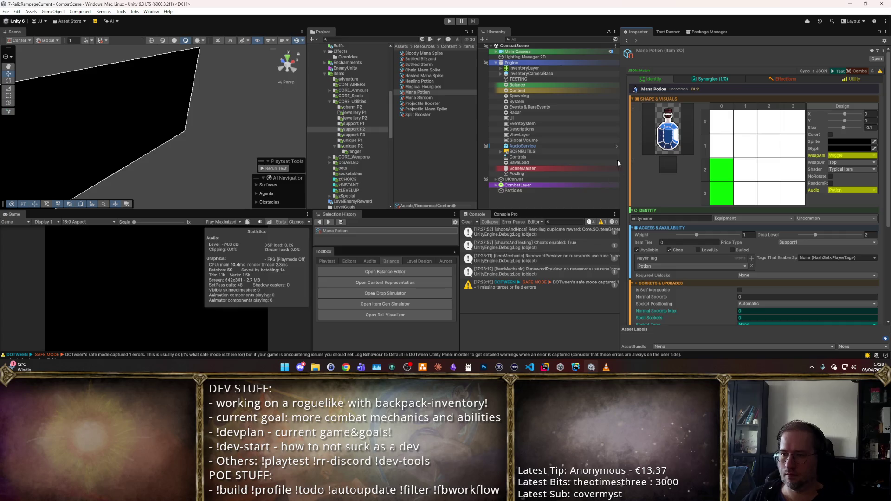
left_click(449, 21)
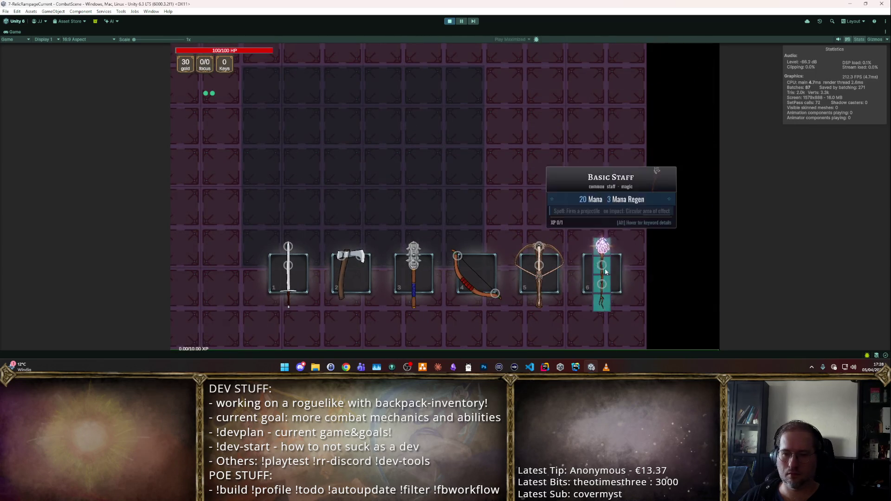
- Take the Basic Staff, sell the flame relic, place Mana Potion beside it, and socket Blizzard Spell
left_click(599, 252)
right_click(309, 150)
key("F2")
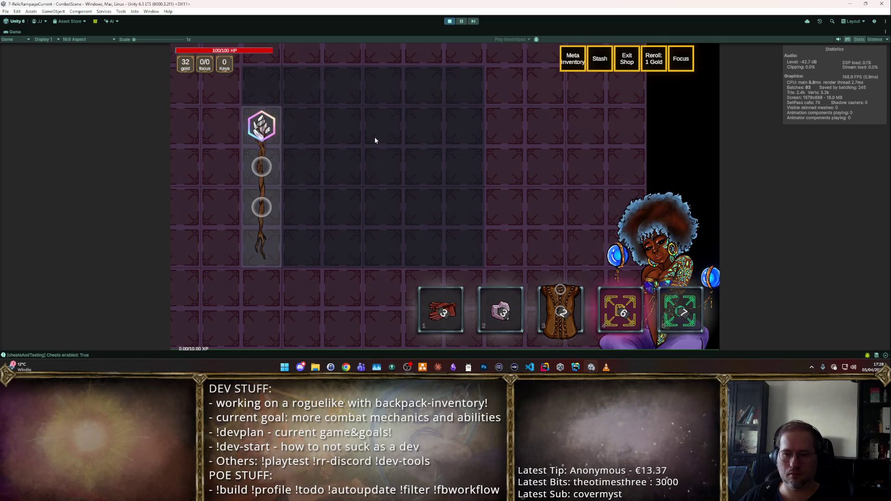
mouse_move(479, 190)
left_mouse_down()
mouse_move(381, 225)
mouse_move(312, 223)
mouse_move(312, 263)
left_mouse_up()
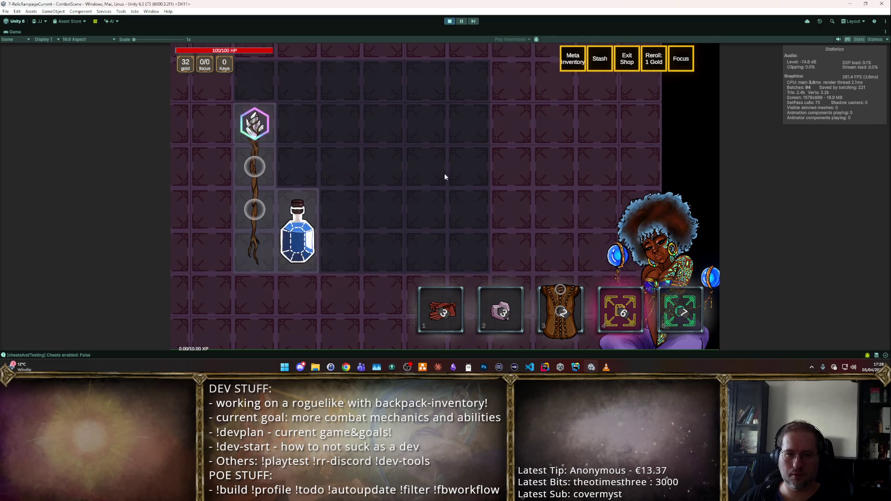
key("F2")
mouse_move(479, 237)
left_mouse_down()
mouse_move(511, 162)
mouse_move(304, 148)
mouse_move(278, 126)
left_mouse_up()
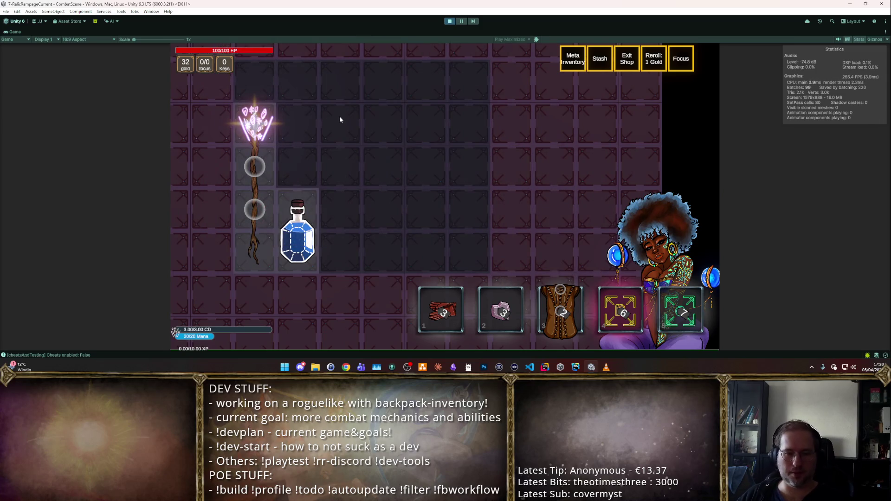
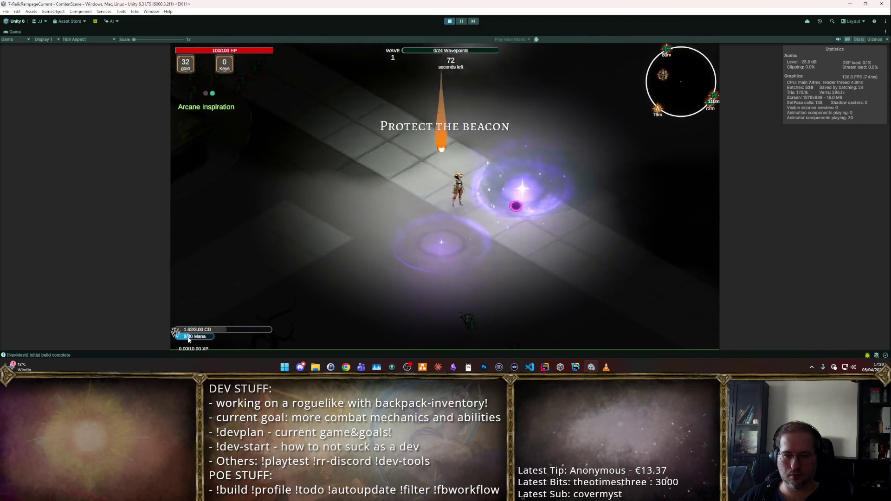
- Cast two spells at the enemies to watch mana drain and recover, then stop the game
left_click(319, 285)
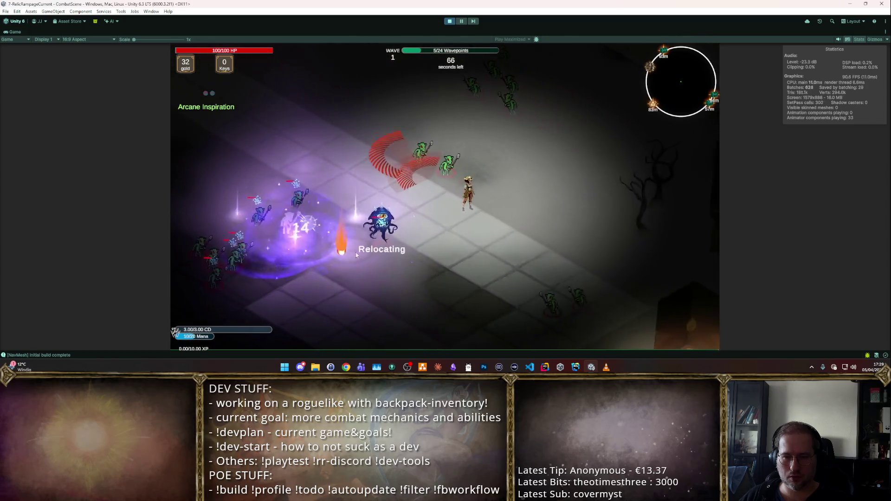
left_click(352, 157)
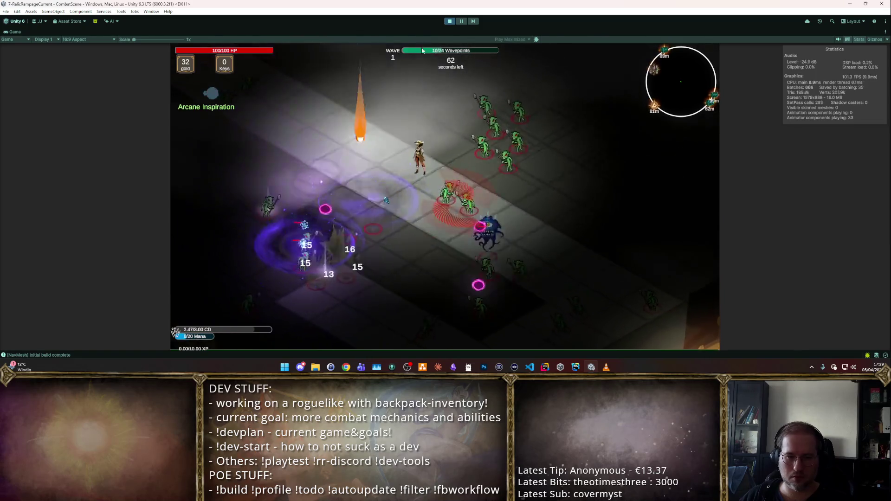
left_click(449, 23)
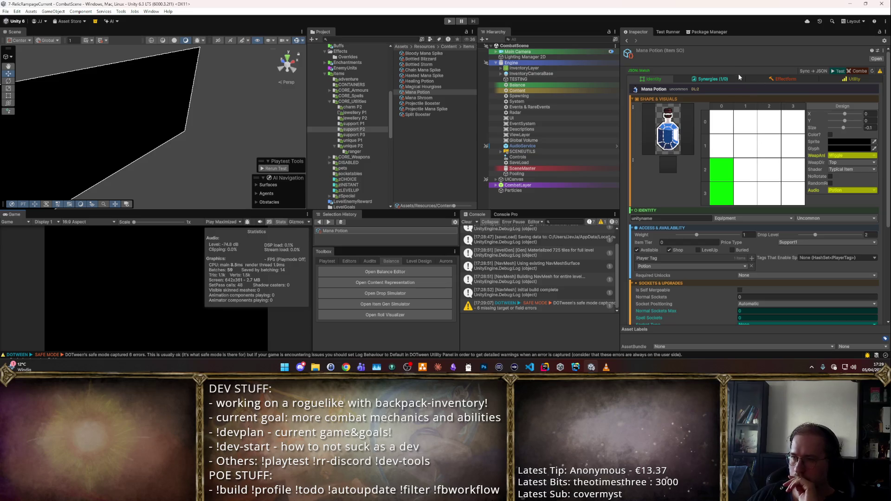
- Make Arcane Inspiration affect Mana_recovery with Increased stacking, then start a Mana Potion playtest
left_click(737, 79)
left_click(748, 181)
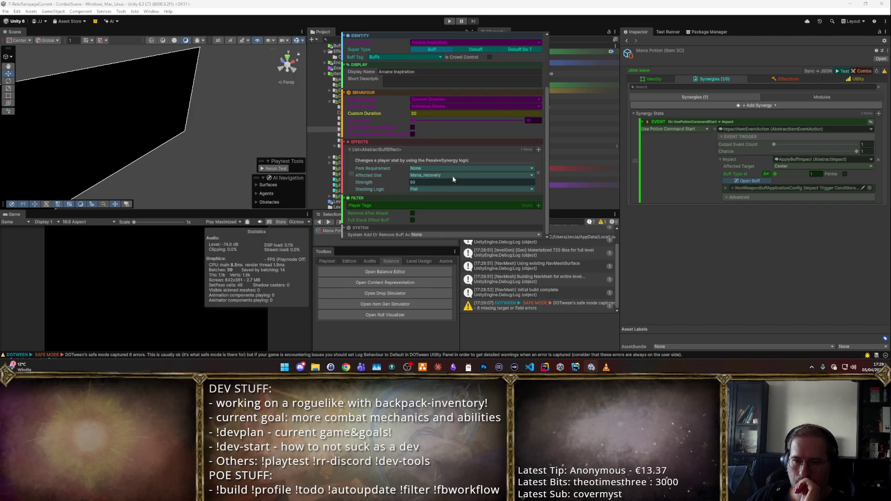
left_click(453, 175)
type("mana")
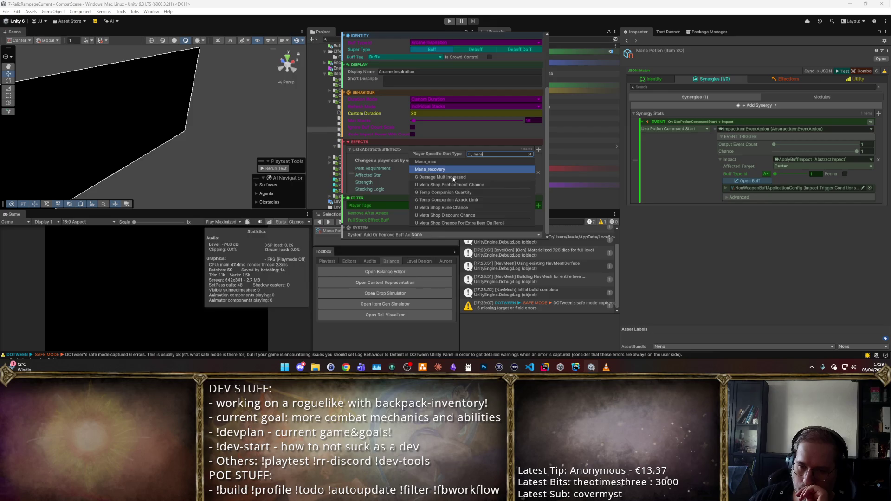
key("Return")
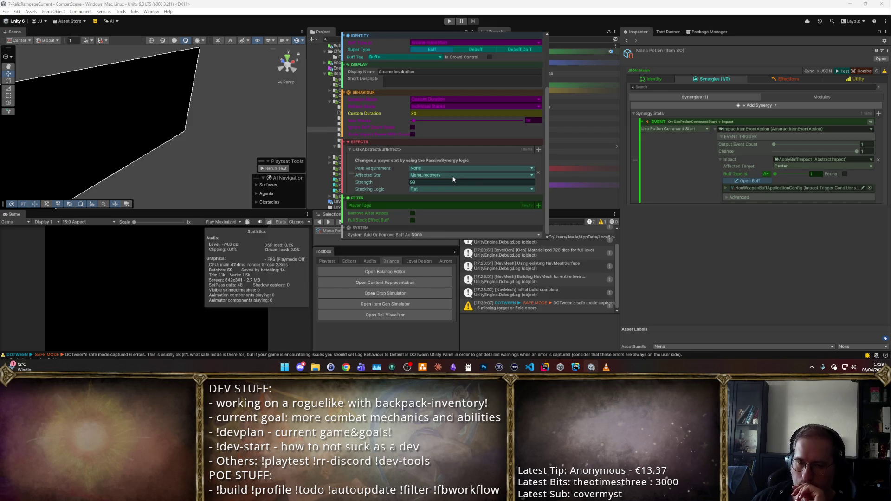
left_click(428, 190)
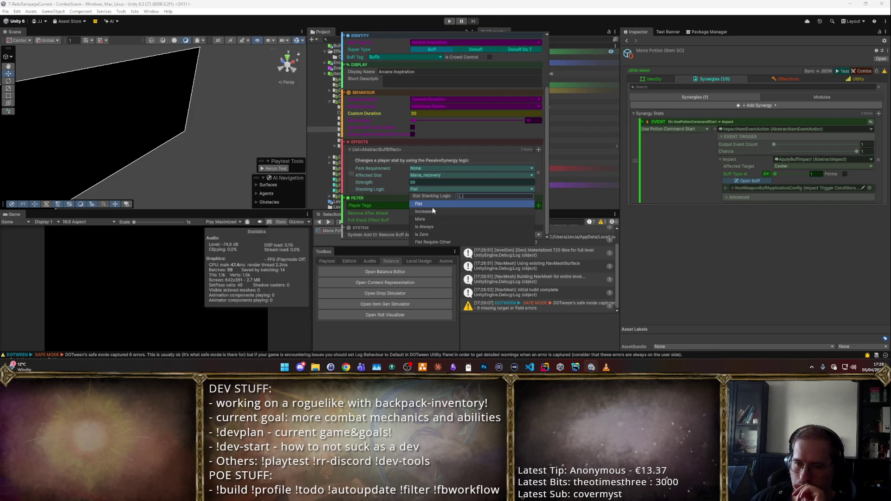
left_click(425, 212)
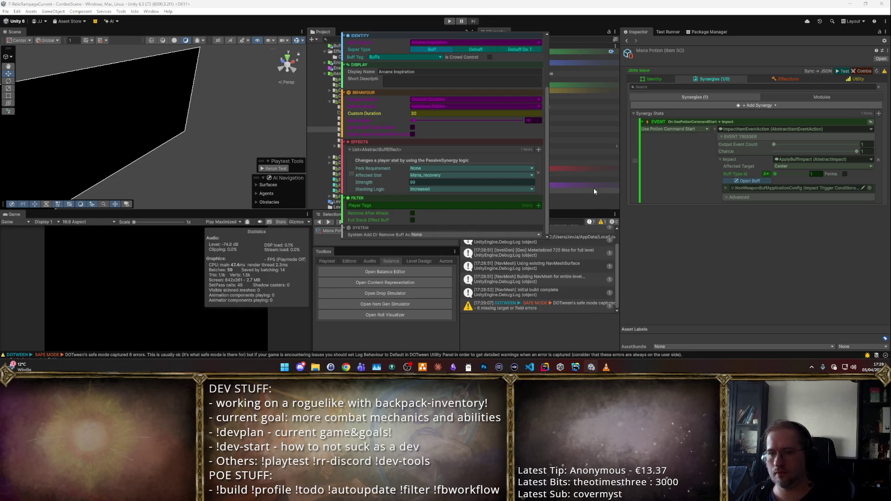
left_click(835, 93)
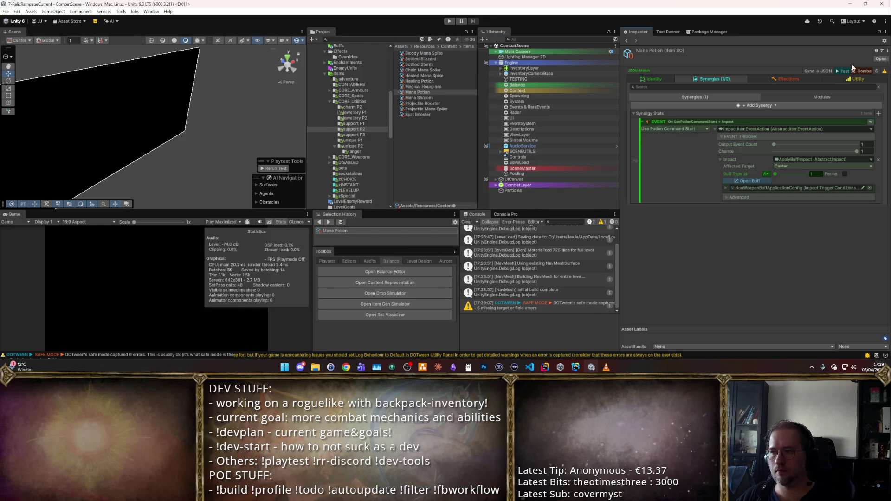
left_click(841, 71)
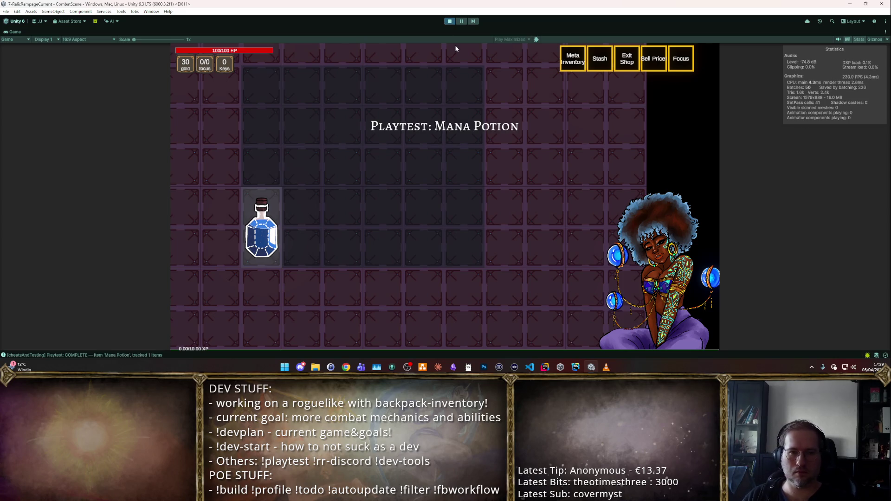
- Restart the game, pick the next room and cast a spell to check mana regen, then stop play
left_click(449, 22)
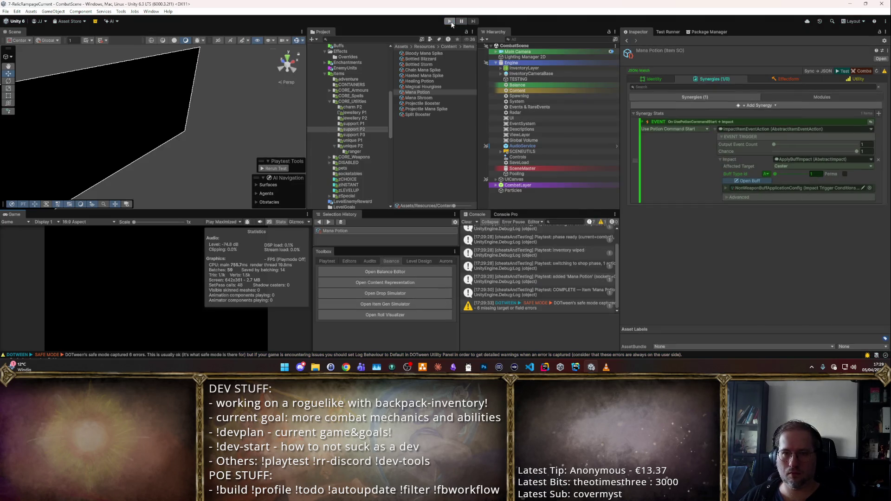
left_click(450, 22)
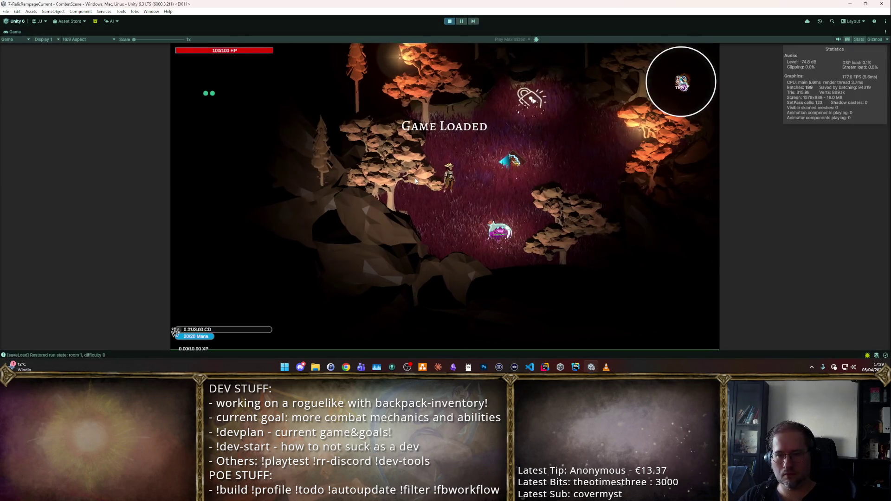
left_click(503, 267)
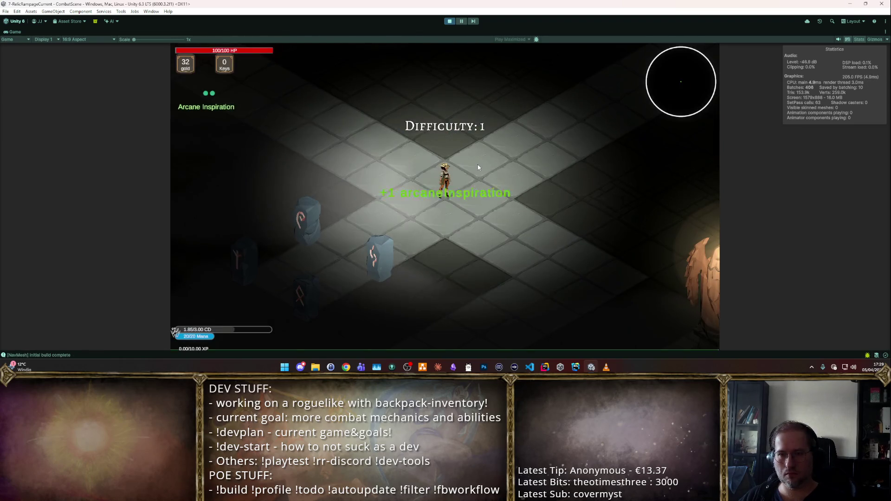
left_click(478, 164)
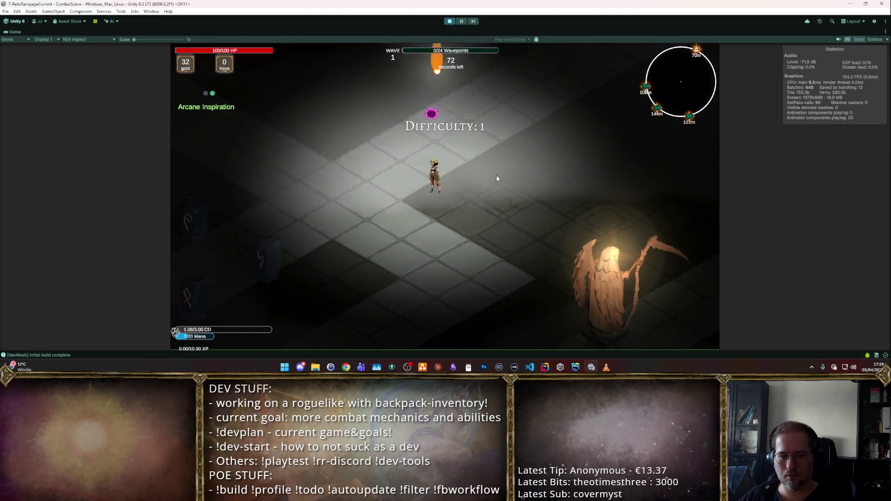
key("m")
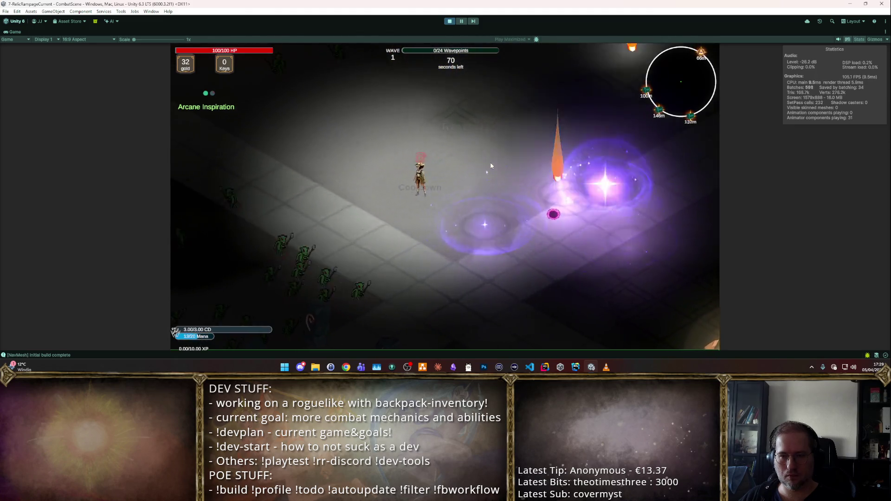
left_click(446, 22)
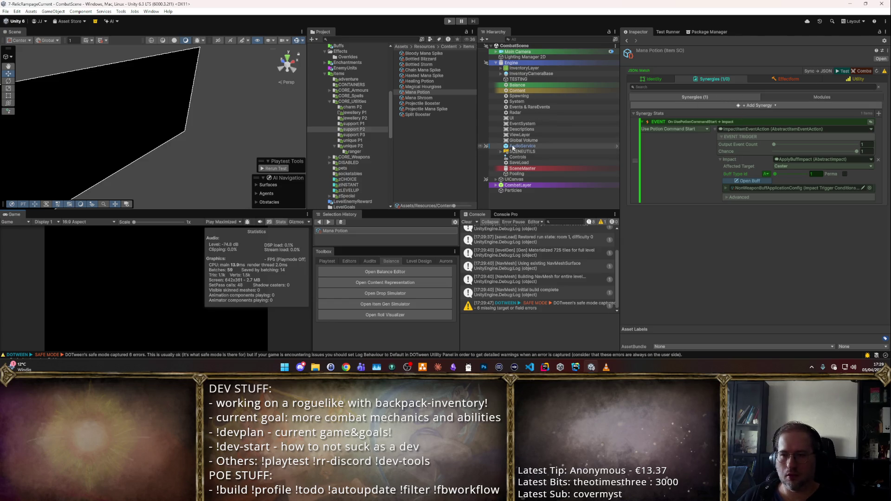
key("alt+Tab")
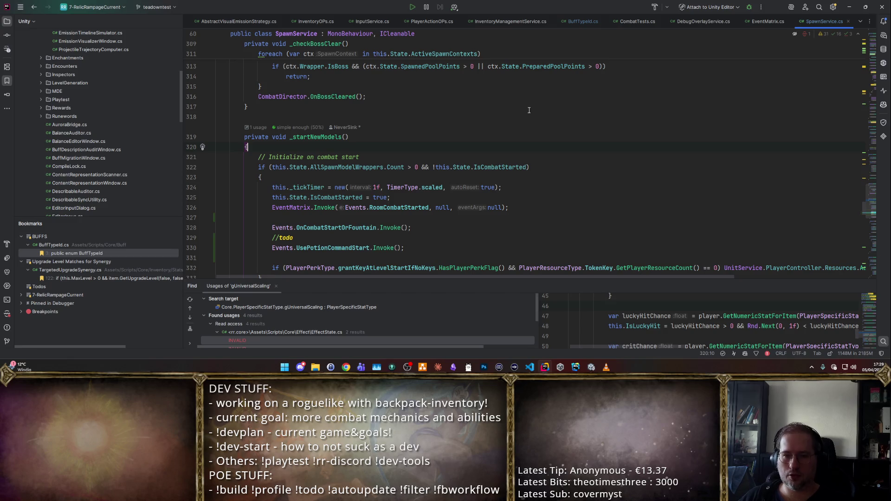
- Find the mana_recovery definition (7008) in Enums.cs with a symbol search, then return to Unity
key("shift+alt+t")
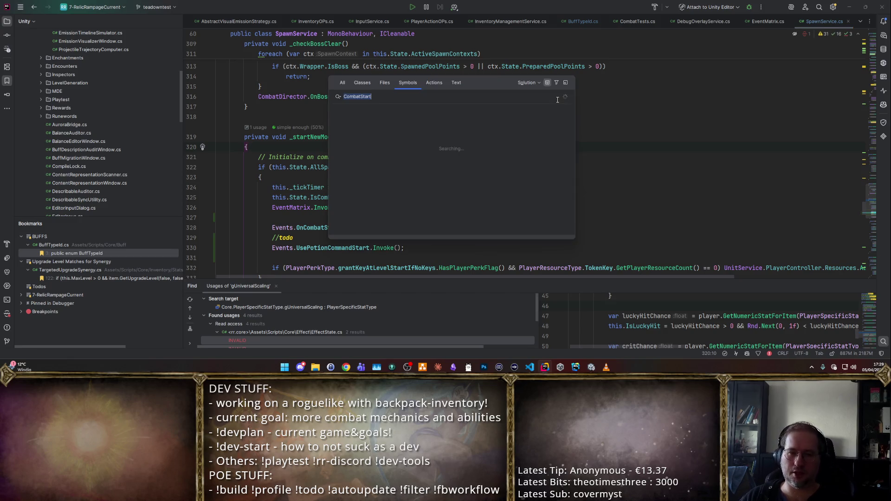
type("manaRecovery")
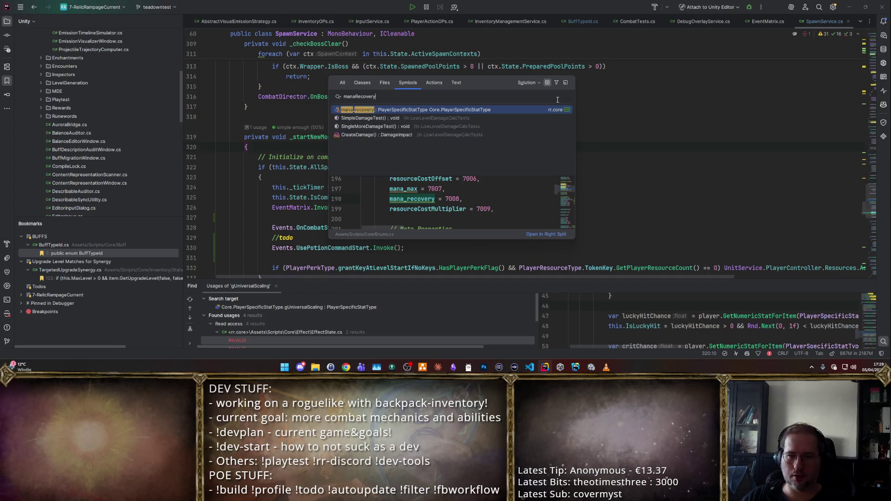
key("Return")
key("alt+Tab")
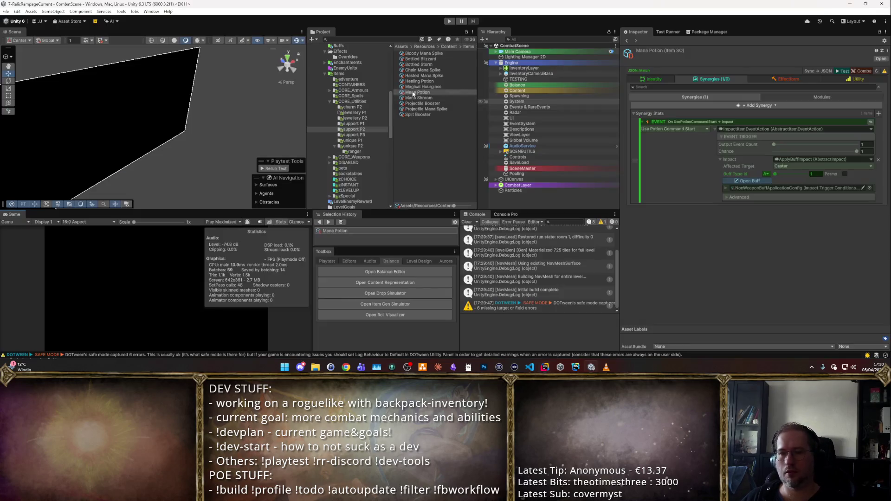
- Run a quick playtest casting a spell to drain mana, then list mana_recovery usages in Rider
left_click(449, 21)
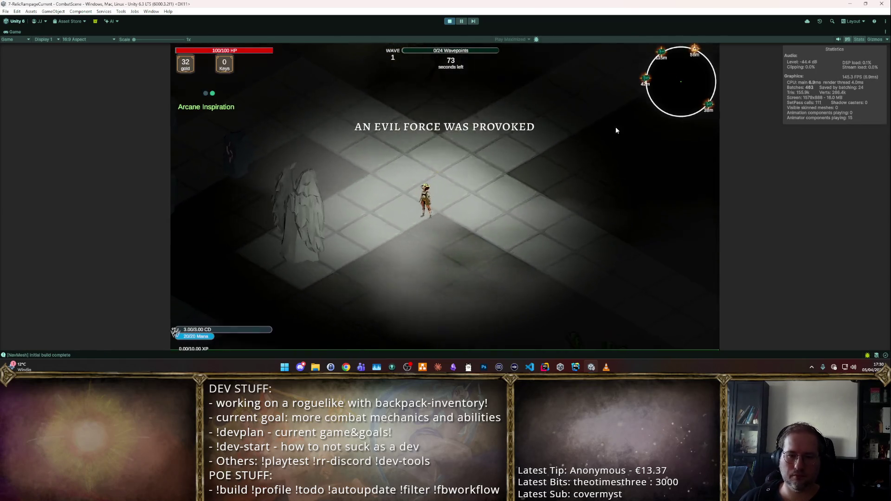
left_click(519, 165)
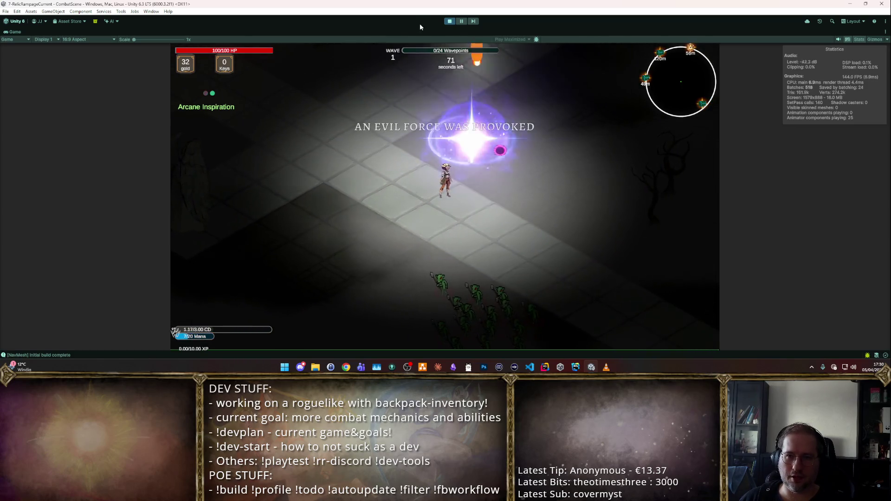
left_click(449, 21)
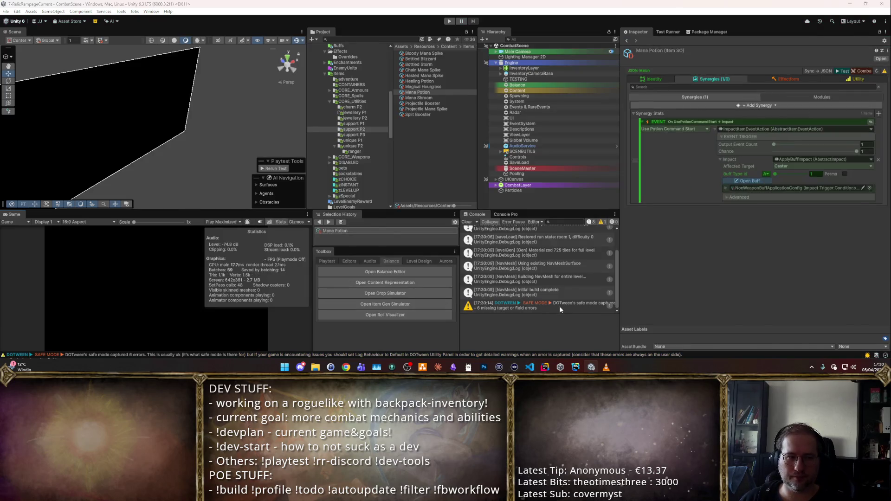
key("alt+Tab")
left_click(278, 124, "ctrl")
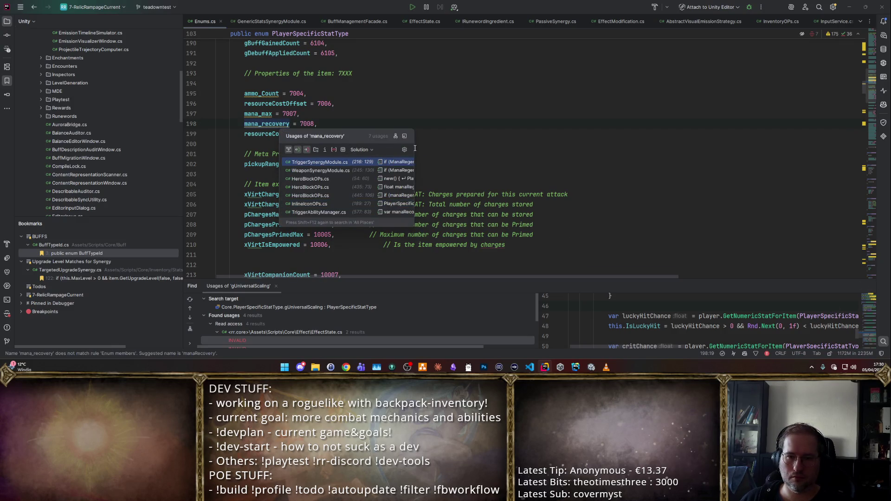
- Pin the mana_recovery usages in an enlarged results panel and open the first, in TriggerSynergyModule.cs
left_click(404, 136)
mouse_move(388, 279)
left_mouse_down()
mouse_move(366, 139)
mouse_move(350, 130)
left_mouse_up()
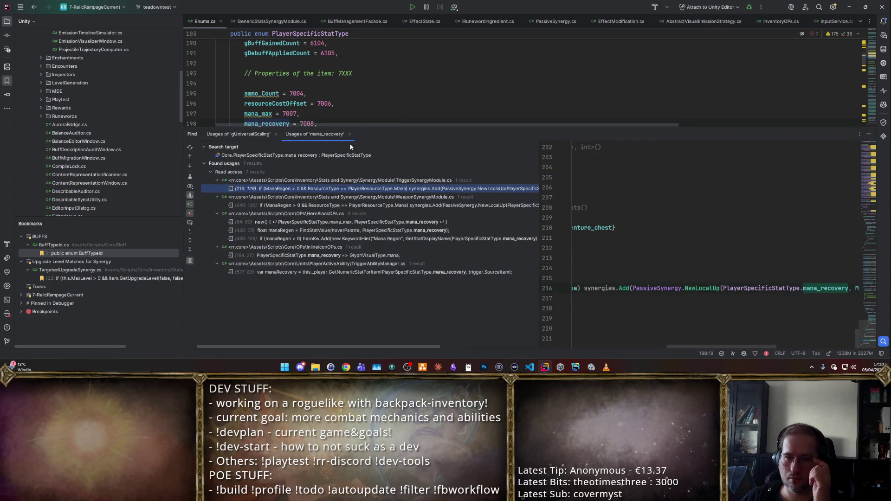
double_click(363, 189)
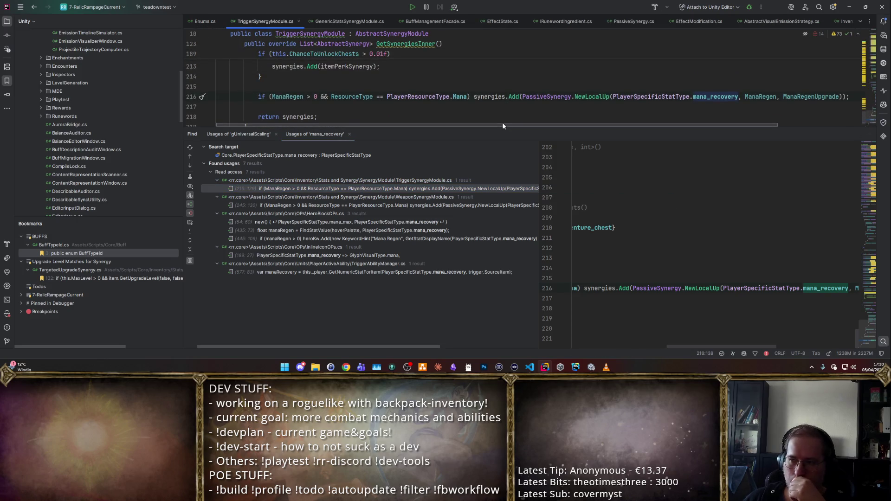
left_click_drag(485, 129, 487, 239)
scroll(496, 177, "up", 6)
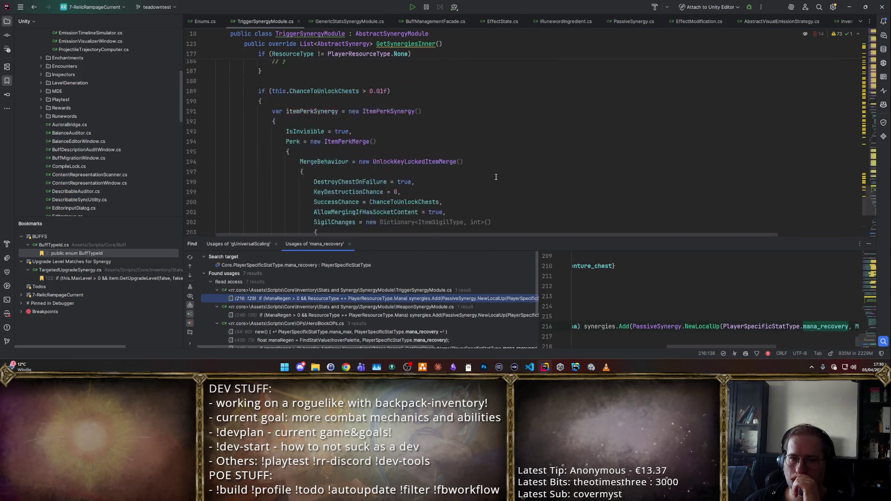
scroll(495, 177, "up", 2)
scroll(495, 177, "down", 9)
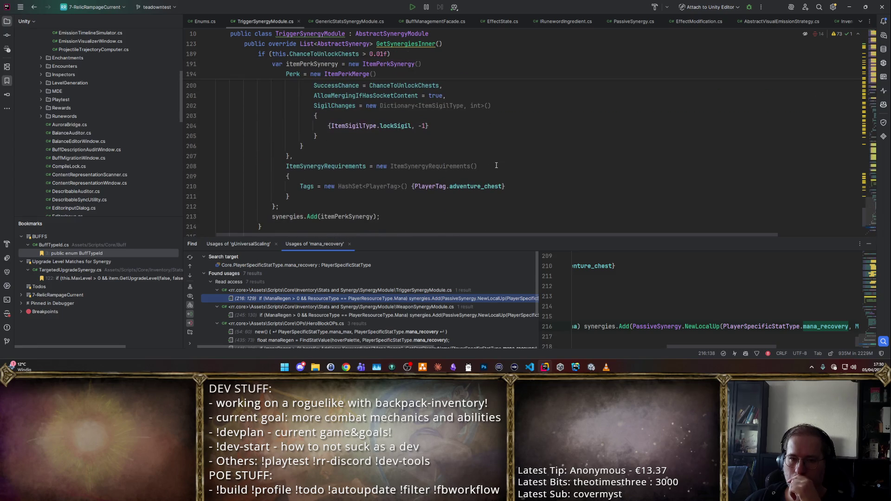
- Inspect the ManaRegen and ManaRegenUpgrade declarations from the mana synergy line 216
double_click(764, 156)
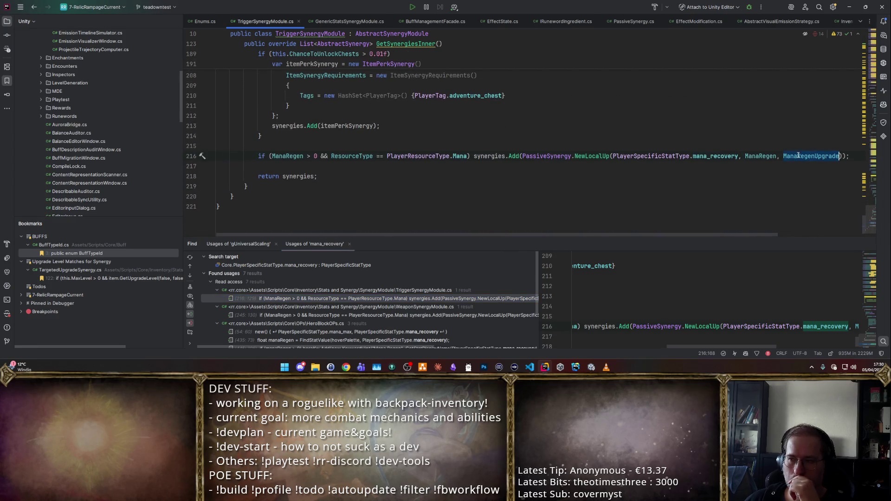
scroll(761, 157, "up", 9)
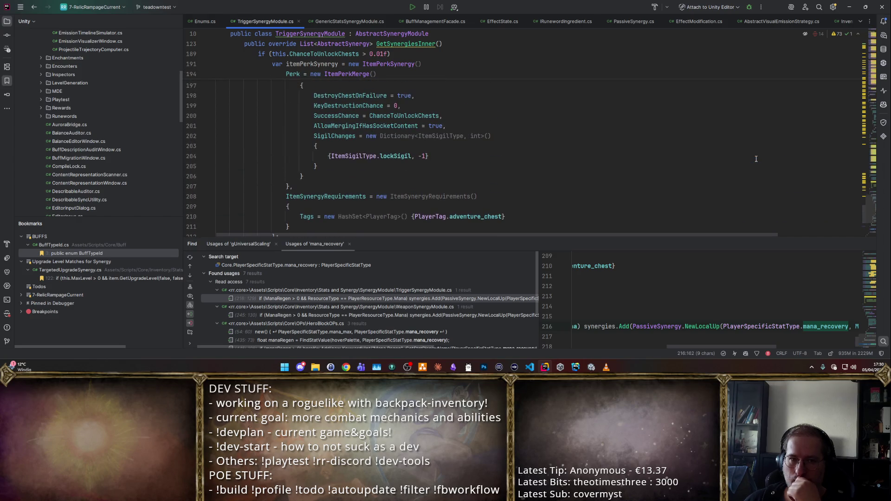
scroll(756, 159, "down", 7)
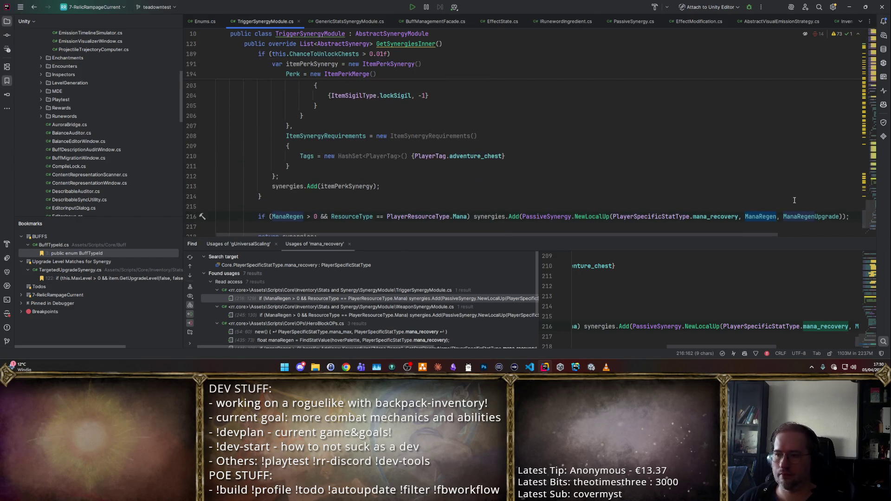
left_click(761, 216, "ctrl")
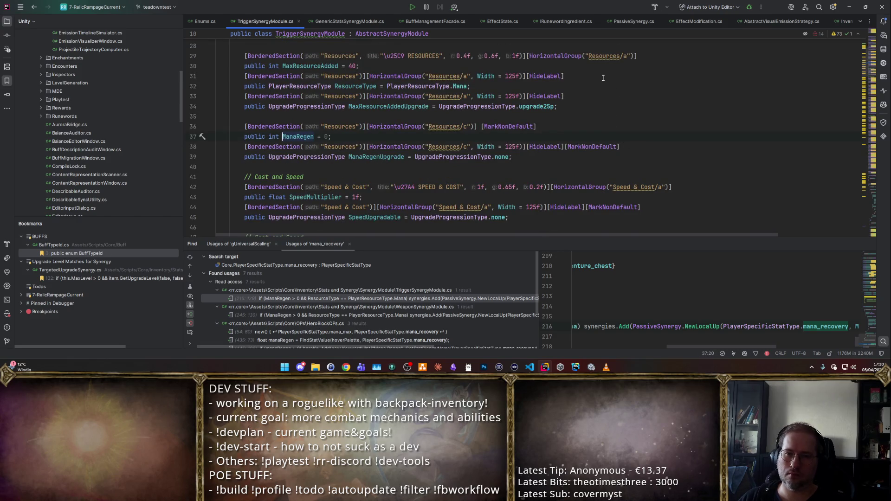
key("ctrl+alt+Left")
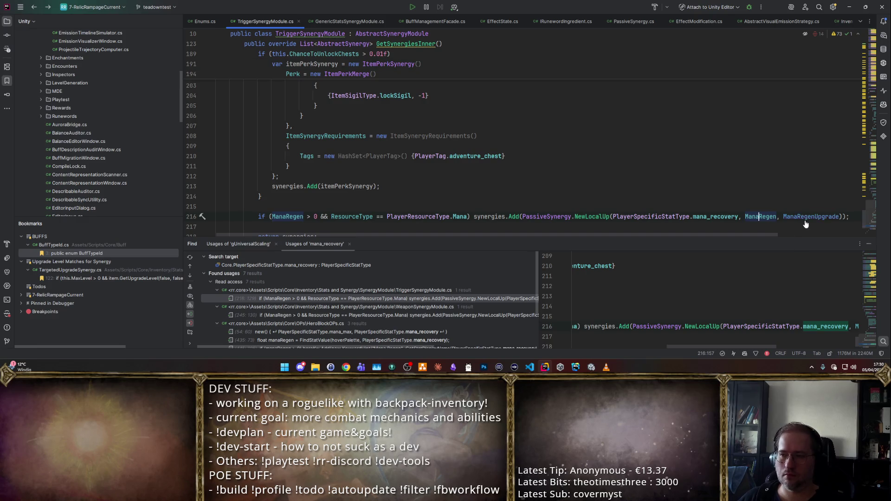
left_click(805, 217, "ctrl")
key("ctrl+alt+Left")
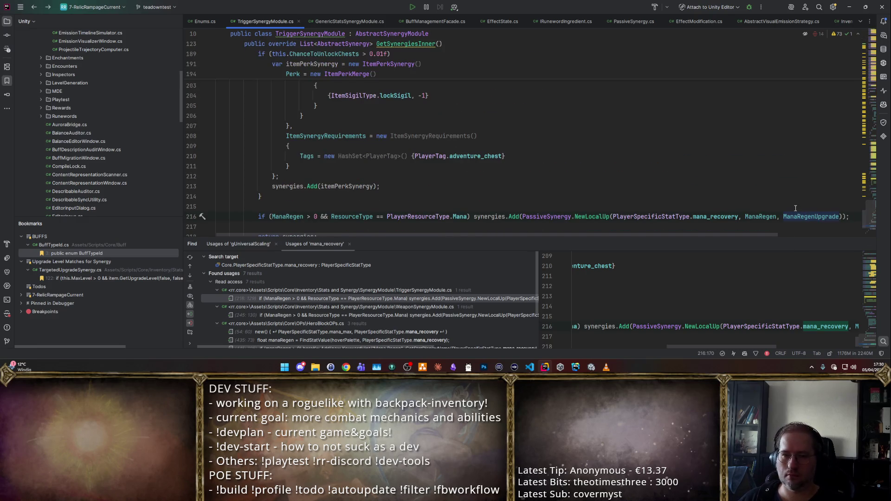
- Step through mana_recovery usages in WeaponSynergyModule, HeroBlockOPs line 445 and TriggerAbilityManager
scroll(396, 308, "down", 2)
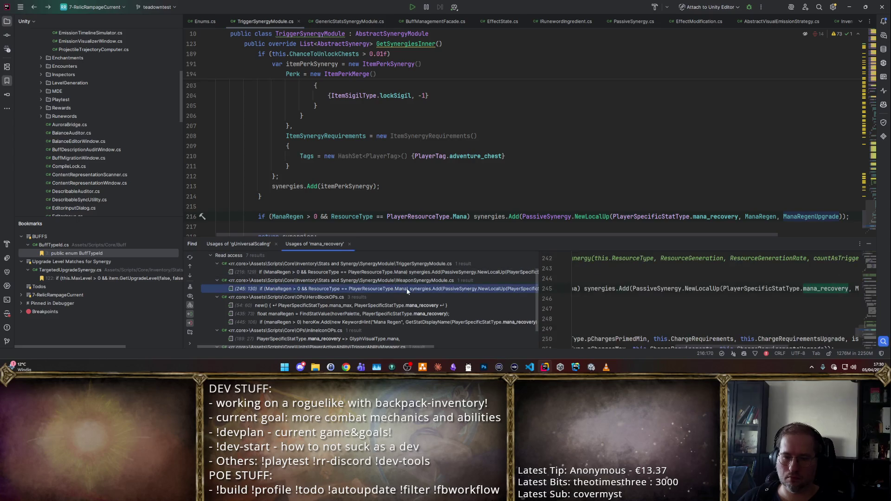
double_click(403, 288)
key("ctrl+alt+Down")
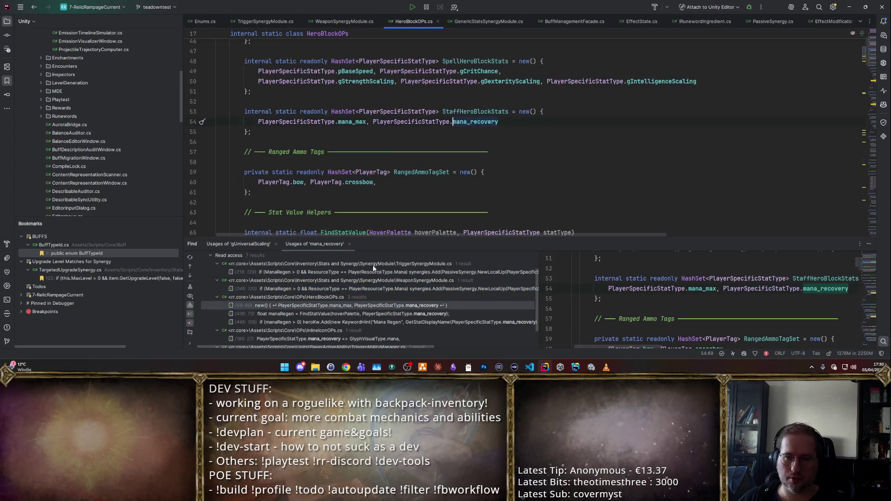
left_click(383, 324)
double_click(384, 324)
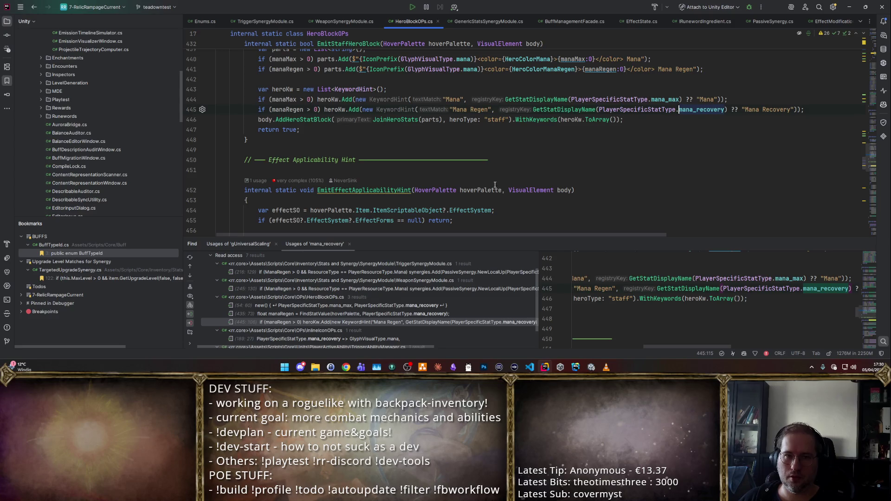
scroll(372, 338, "down", 1)
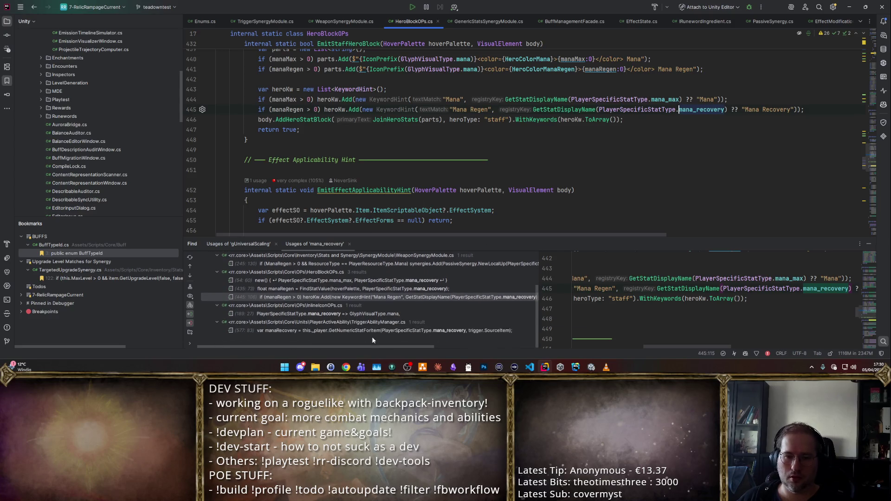
double_click(338, 330)
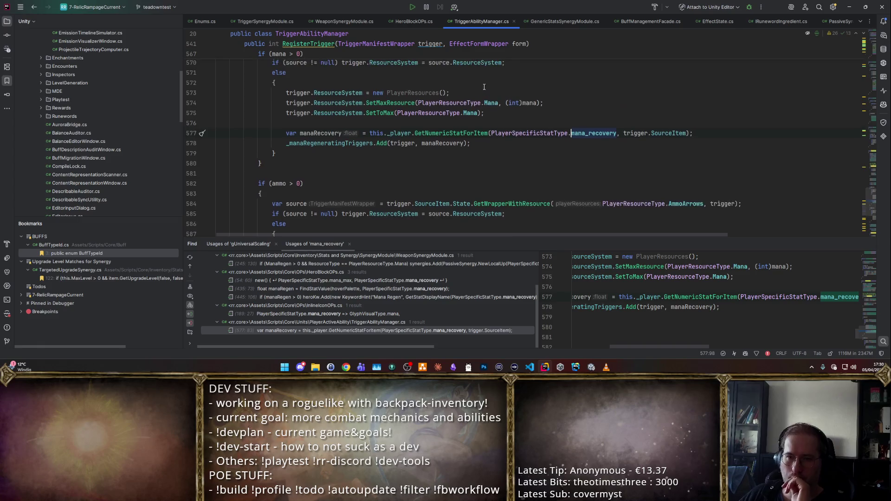
- Replace the GetNumericStatForItem call on line 577 with GetNumericStat via autocomplete
scroll(484, 87, "up", 1)
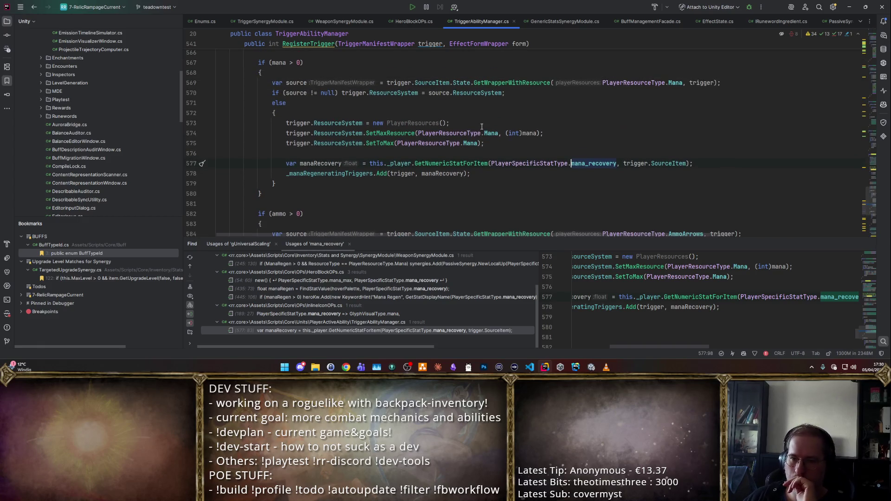
double_click(439, 160)
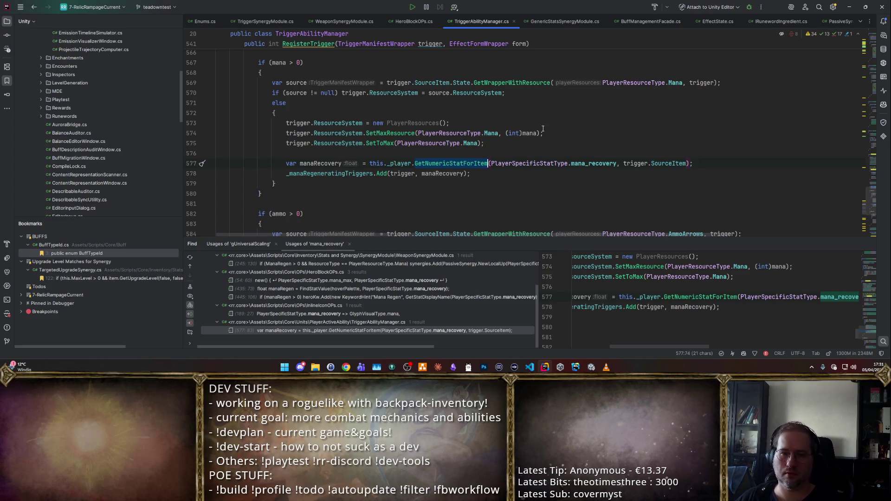
type("GetNU")
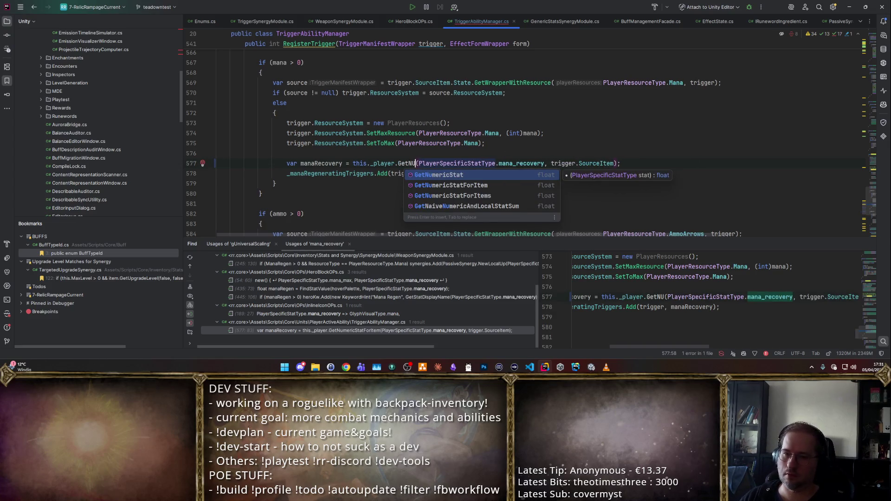
key("Return")
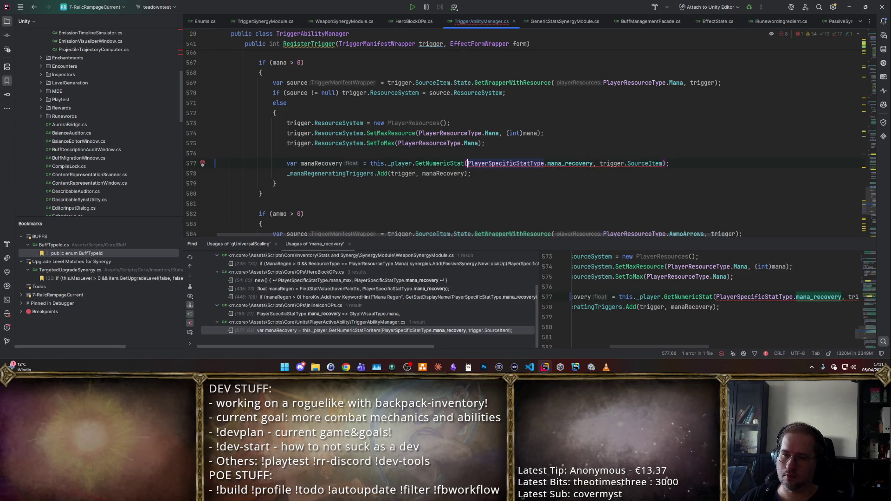
- Restore the GetNumericStatForItem call and open its definition in PlayerController.cs
key("Left")
key("BackSpace")
key("BackSpace")
key("BackSpace")
type("nu")
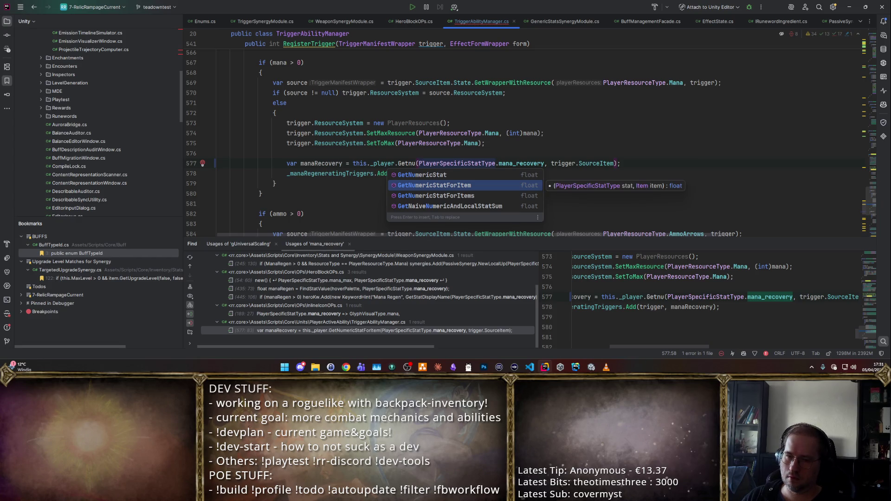
key("Return")
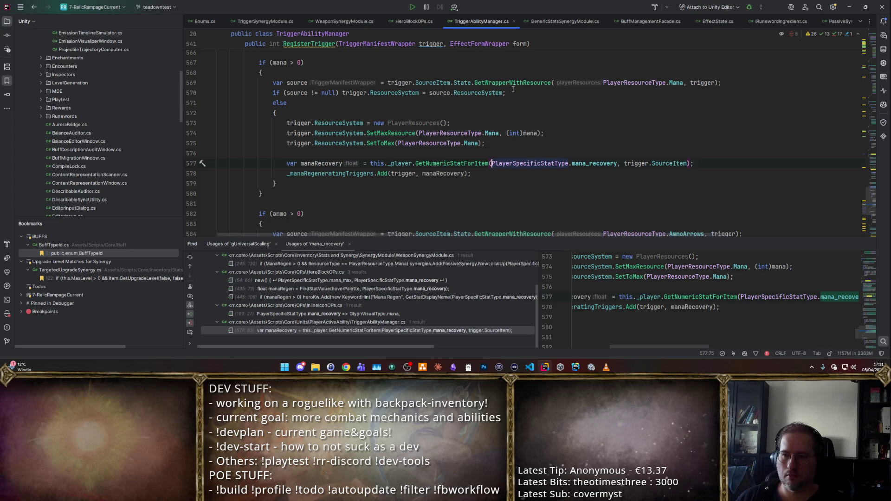
left_click(461, 162, "ctrl")
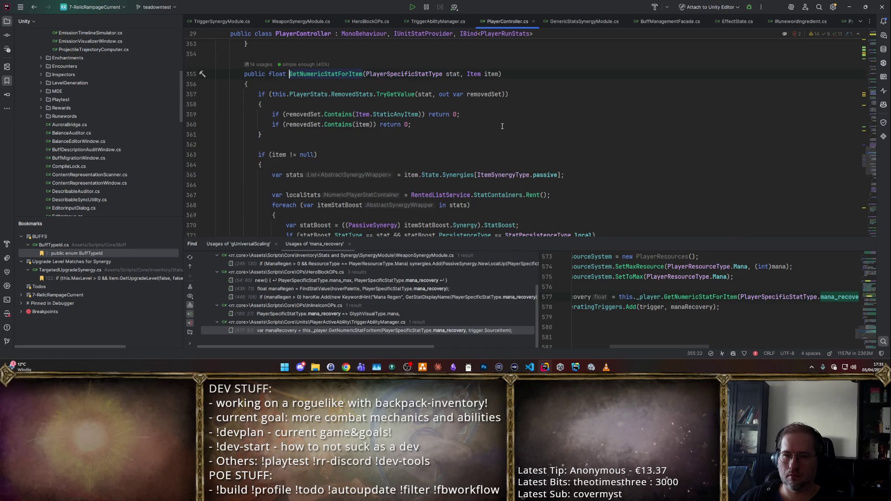
scroll(496, 117, "down", 2)
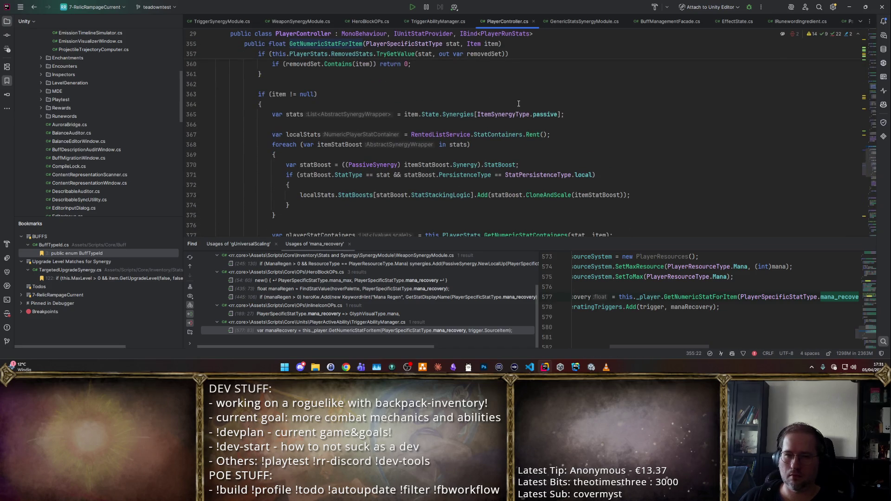
scroll(518, 104, "down", 7)
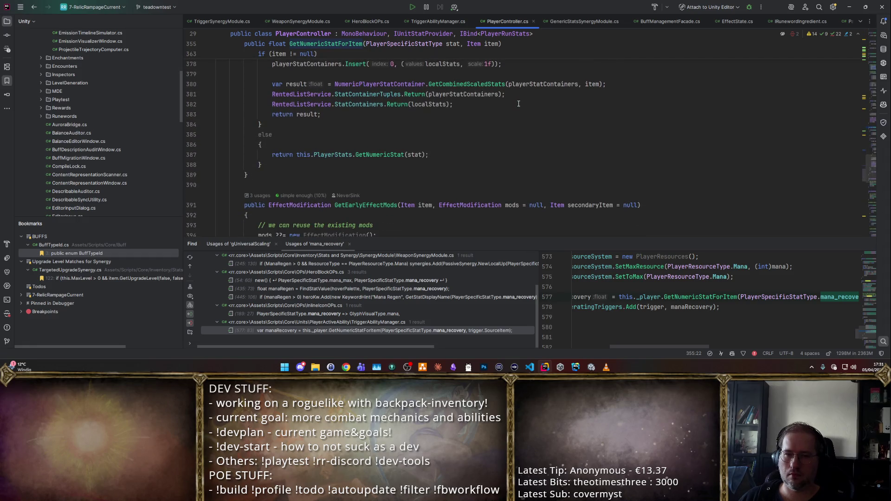
key("Up")
key("Up")
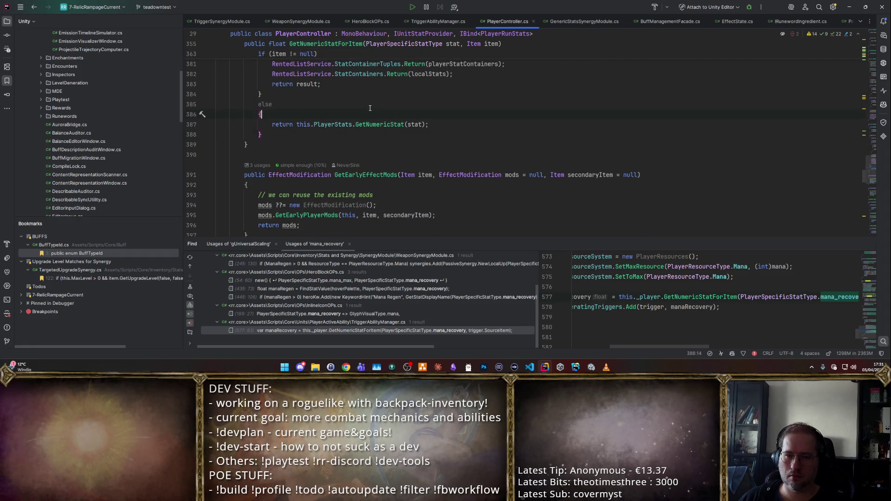
scroll(384, 98, "up", 8)
left_click(372, 131)
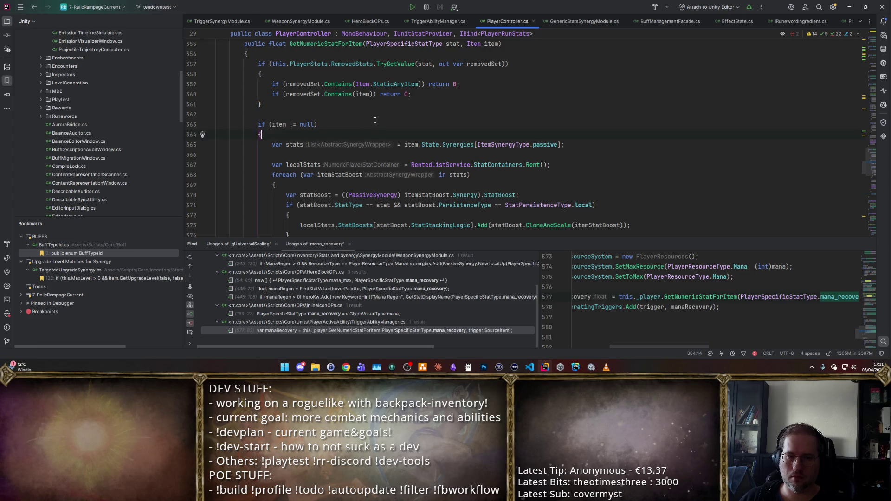
scroll(417, 121, "down", 4)
scroll(455, 106, "up", 3)
scroll(456, 105, "down", 3)
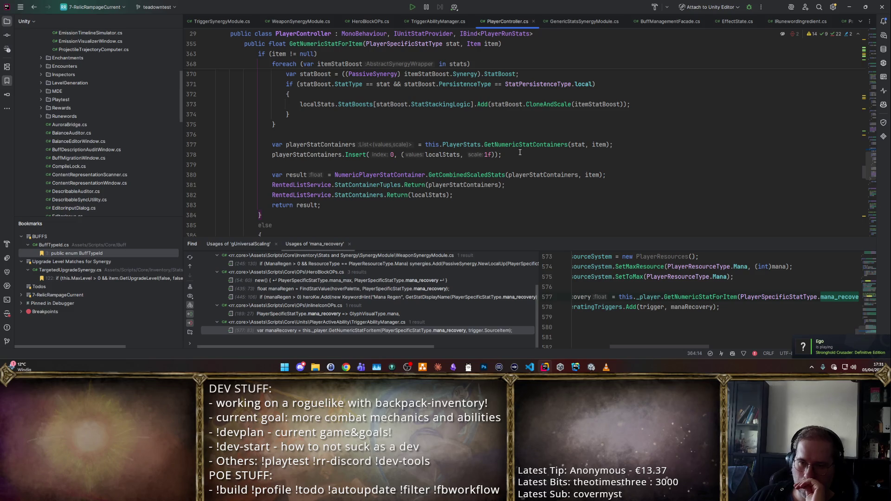
key("alt+Tab")
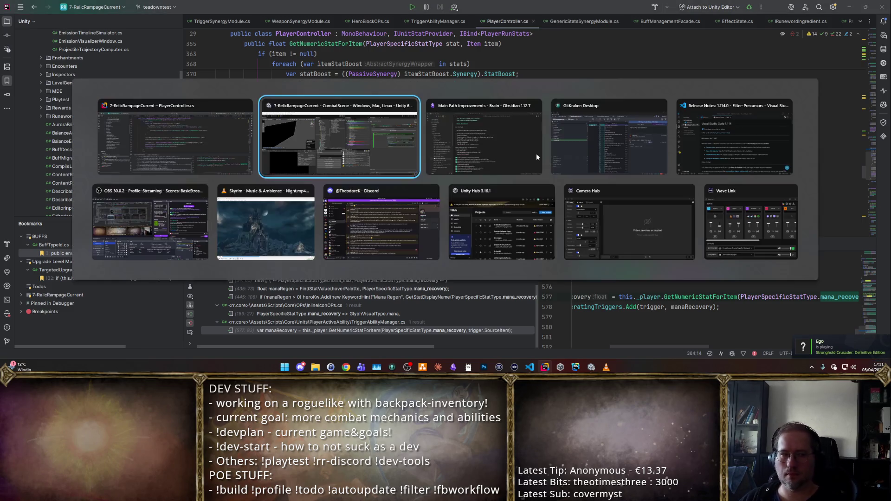
key("Escape")
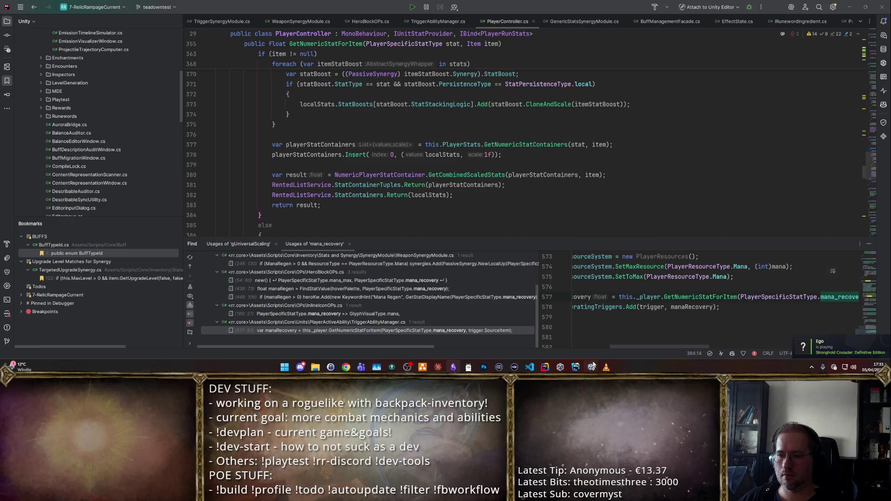
left_click(595, 365)
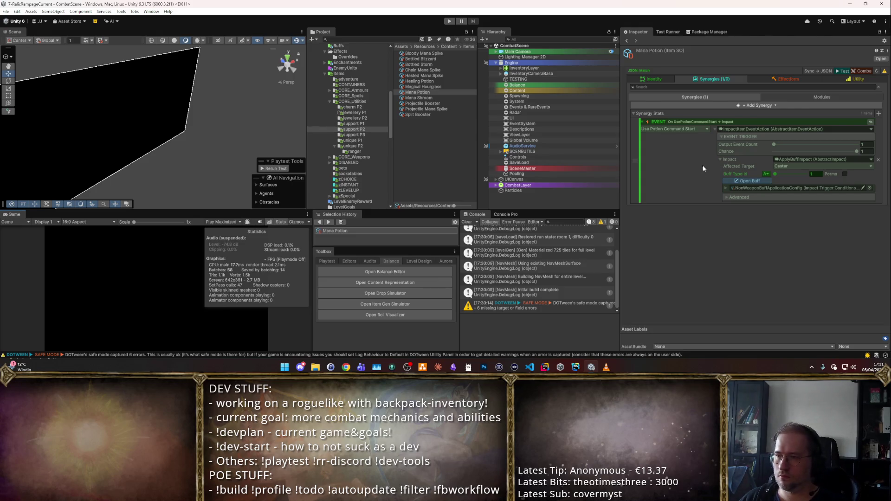
- Open the Arcane Inspiration buff and set its mana_recovery effect's stacking to Flat
left_click(746, 181)
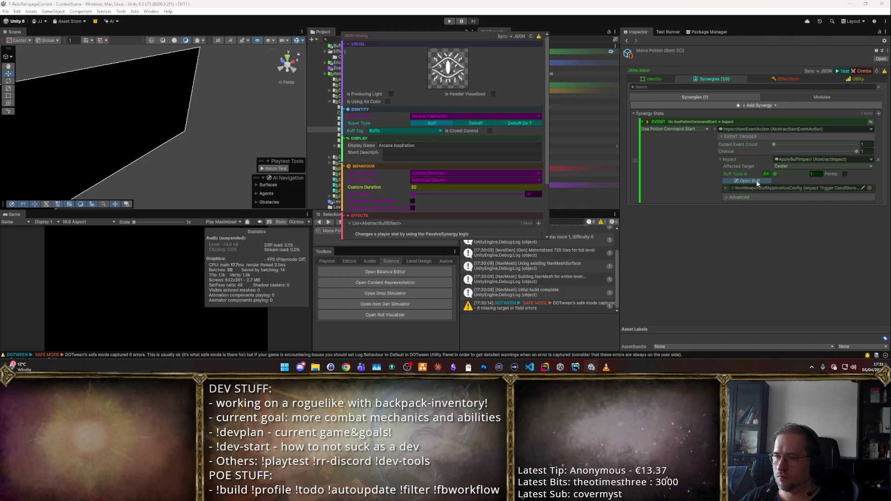
scroll(456, 155, "down", 4)
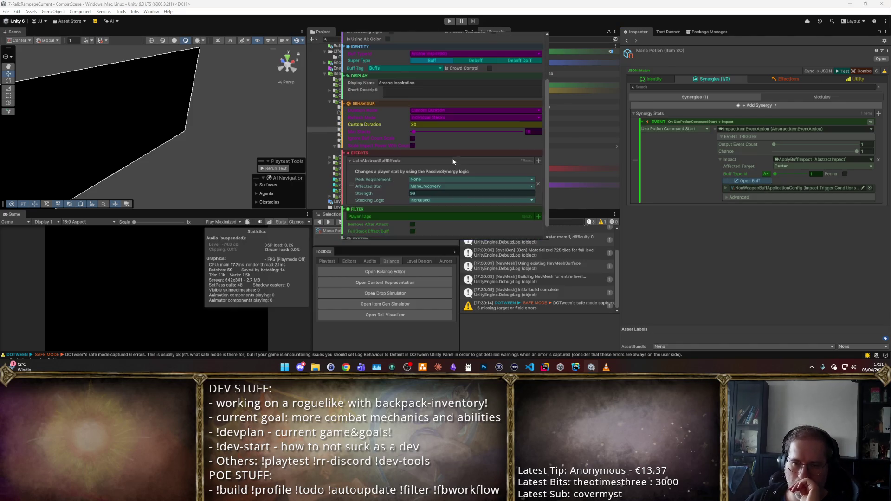
left_click(428, 189)
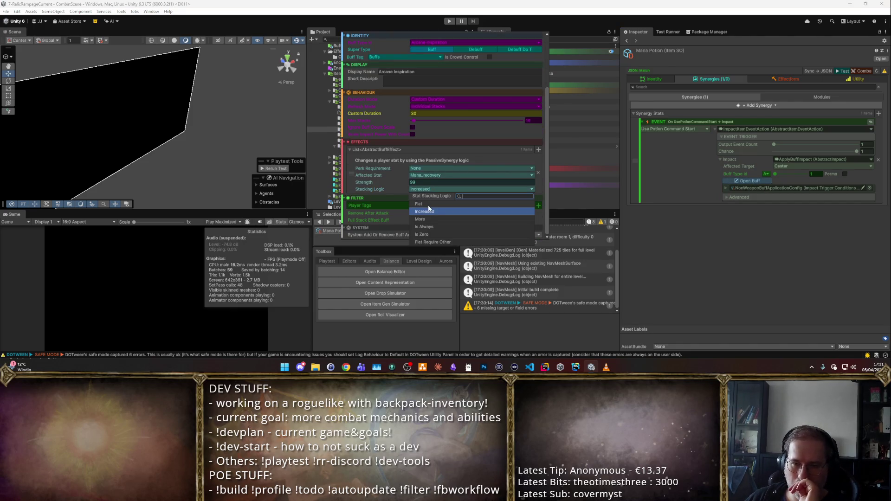
left_click(428, 204)
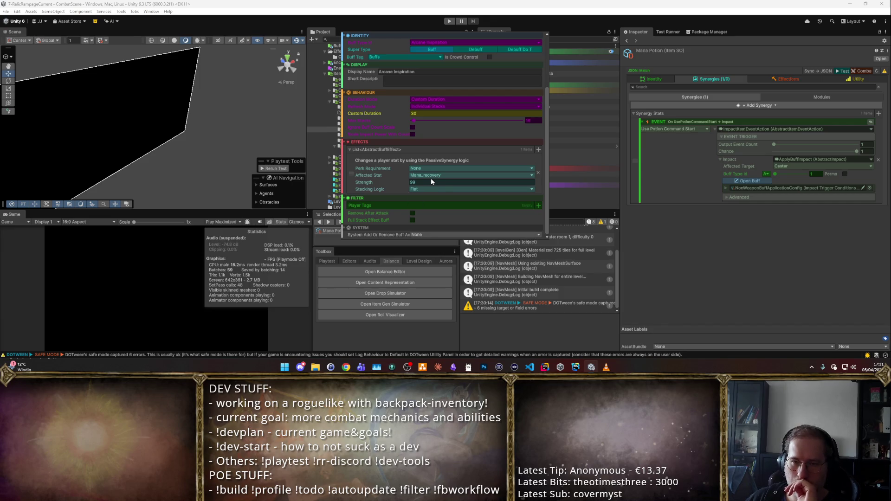
scroll(444, 173, "up", 3)
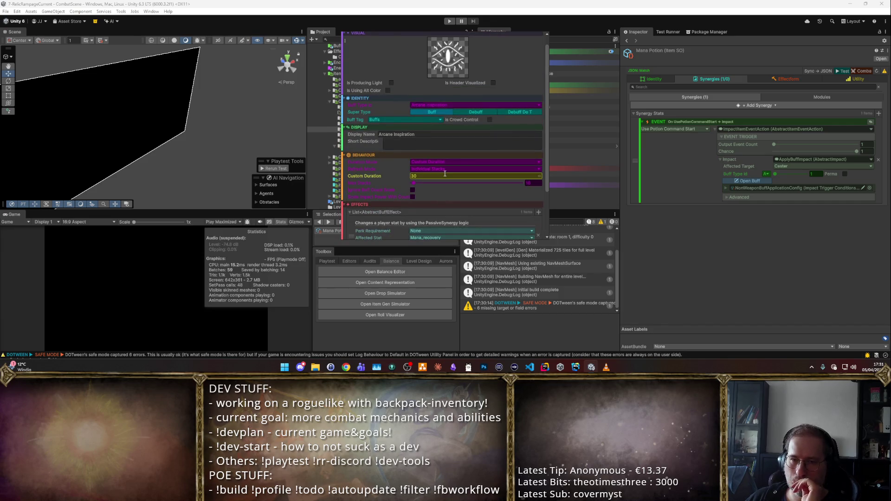
scroll(445, 174, "down", 3)
scroll(444, 175, "up", 3)
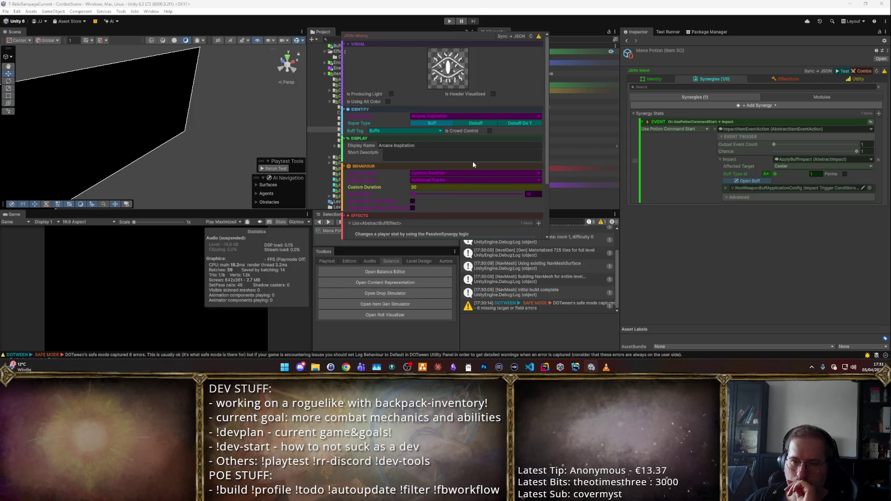
scroll(473, 164, "down", 3)
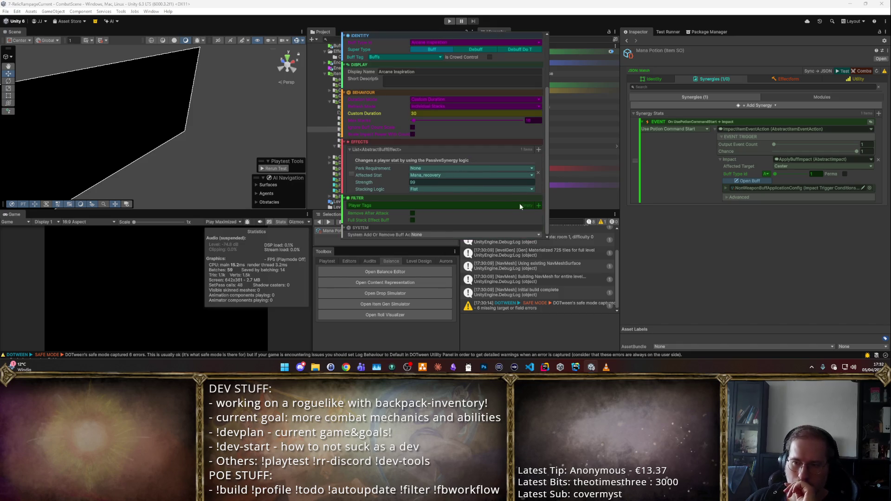
- Add a trial player tag entry, search 'mana', then remove it and close the buff editor
left_click(538, 206)
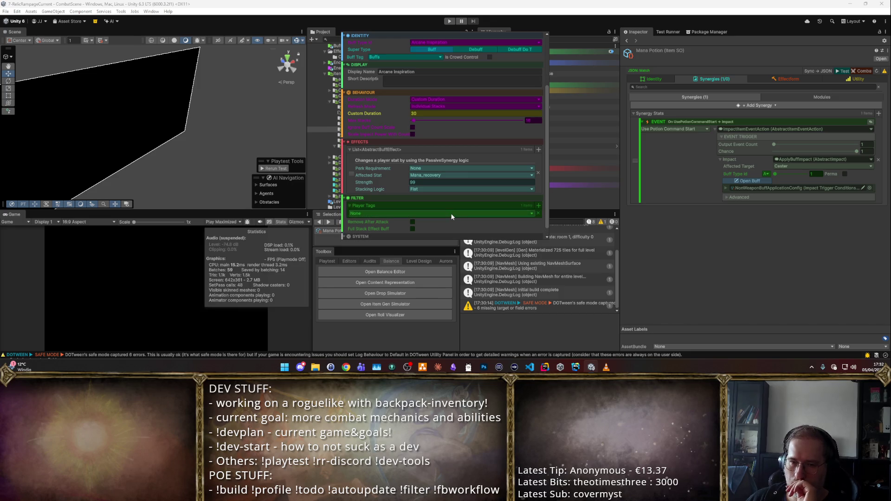
left_click(451, 215)
type("mana")
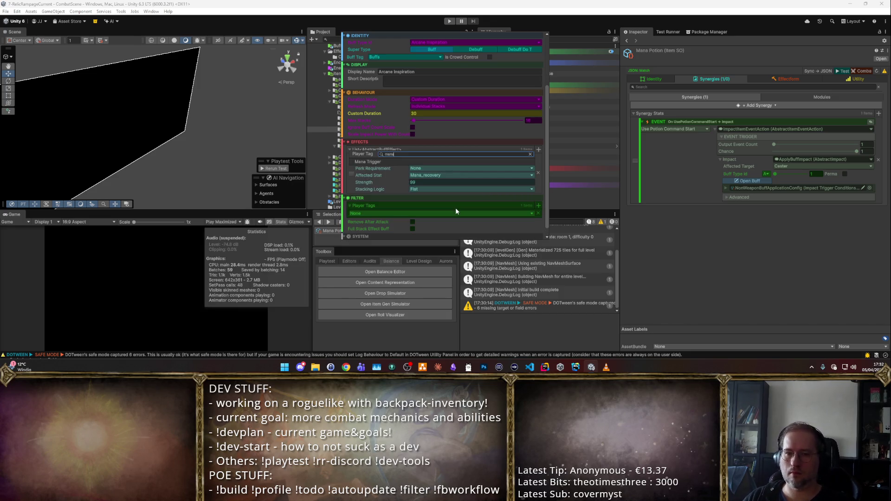
key("Escape")
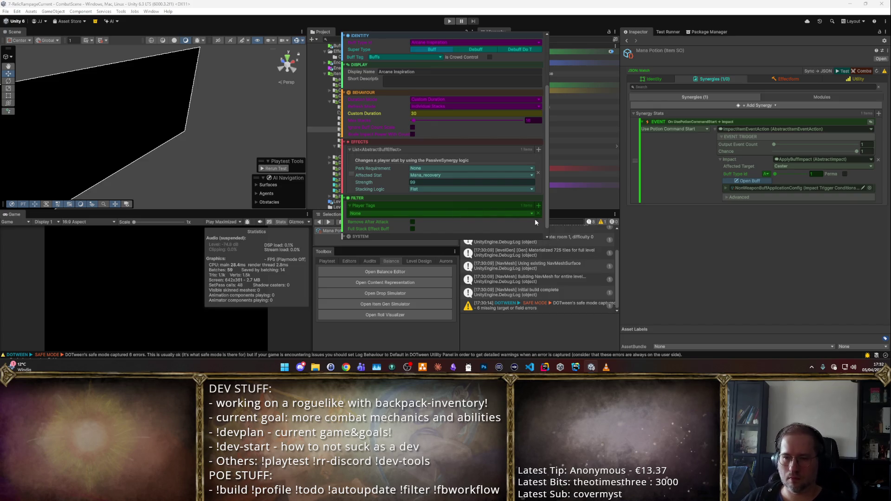
left_click(538, 213)
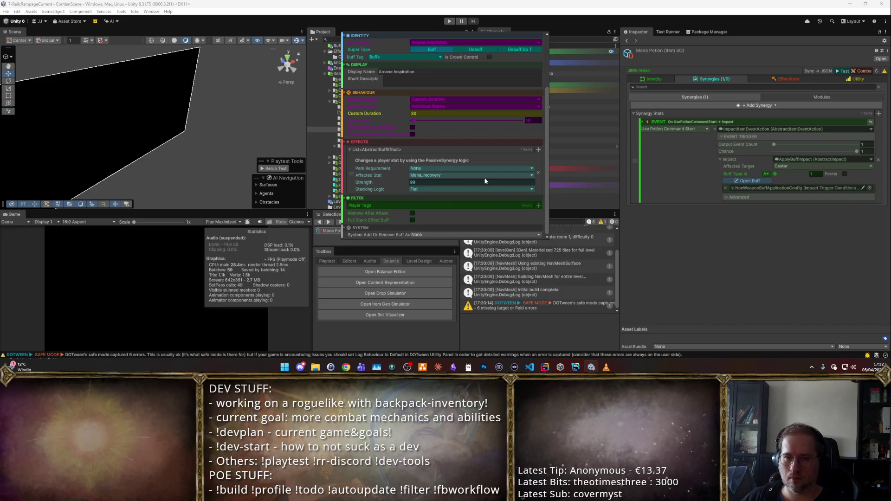
left_click(471, 190)
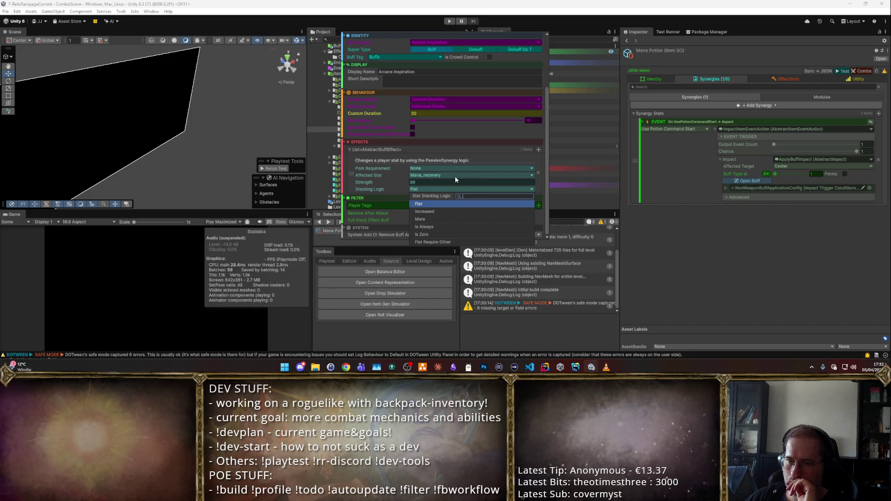
left_click(698, 223)
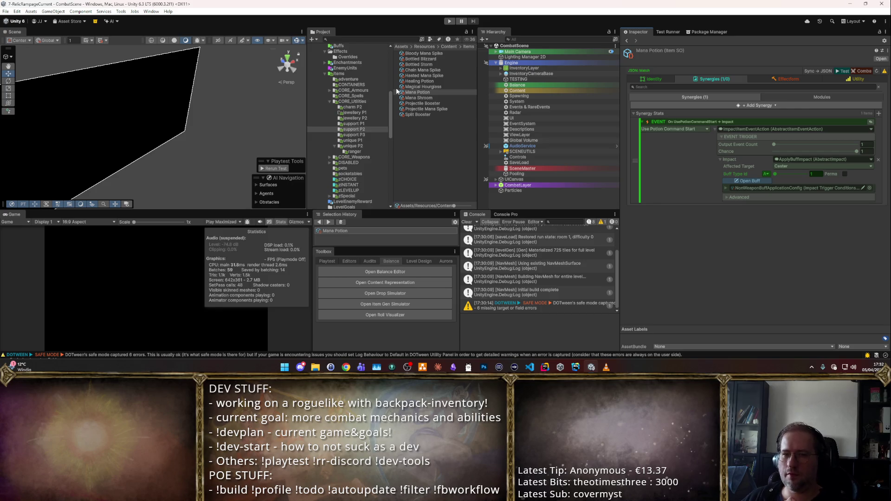
scroll(388, 90, "down", 3)
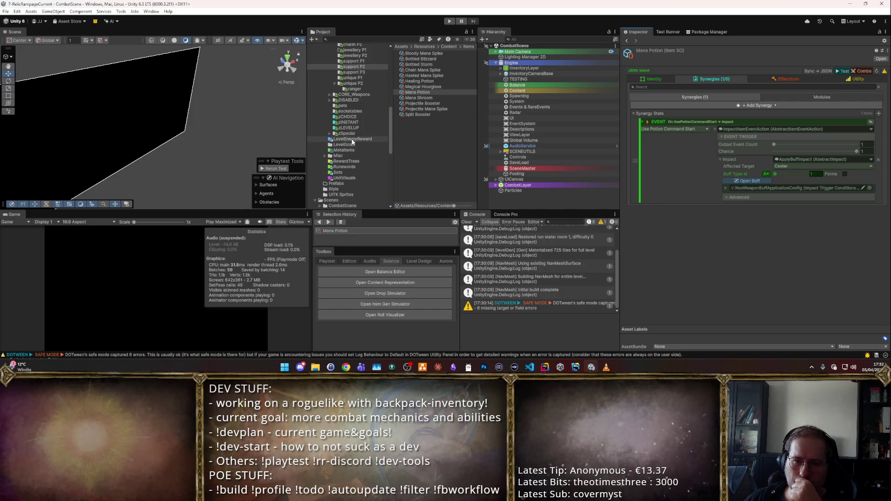
left_click(350, 144)
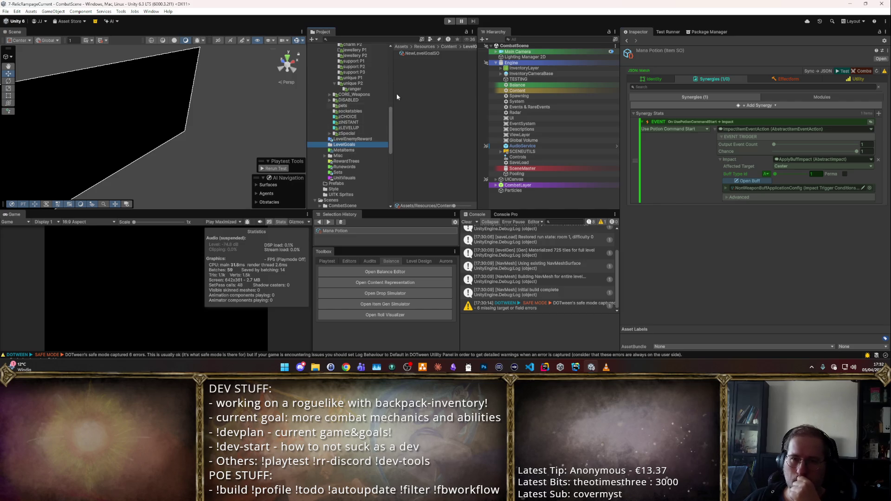
left_click(369, 138)
scroll(369, 138, "up", 2)
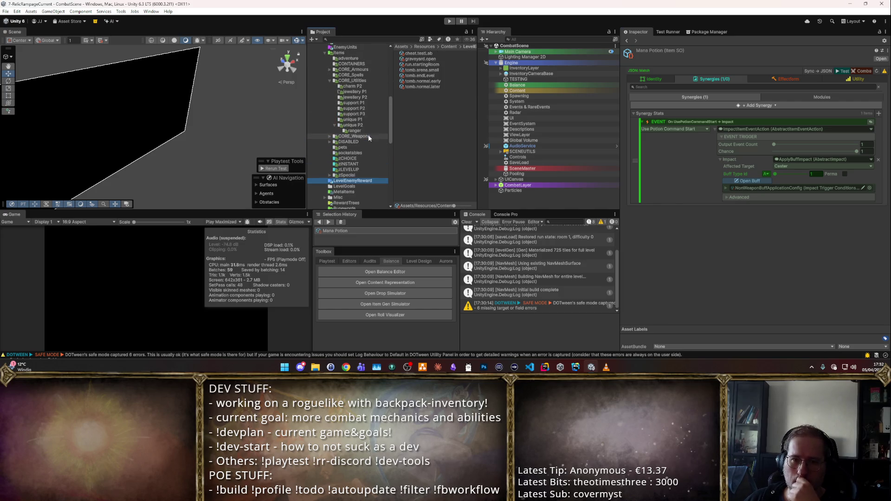
left_click(357, 169)
left_click(427, 87)
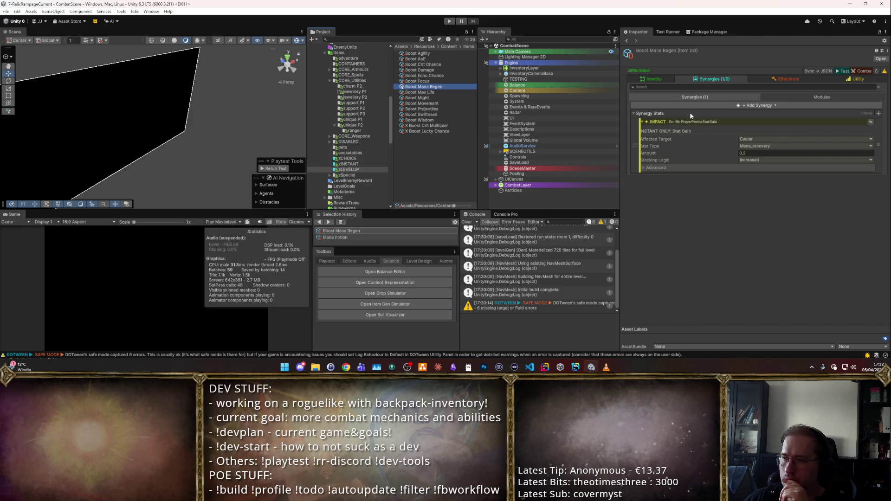
left_click(714, 169)
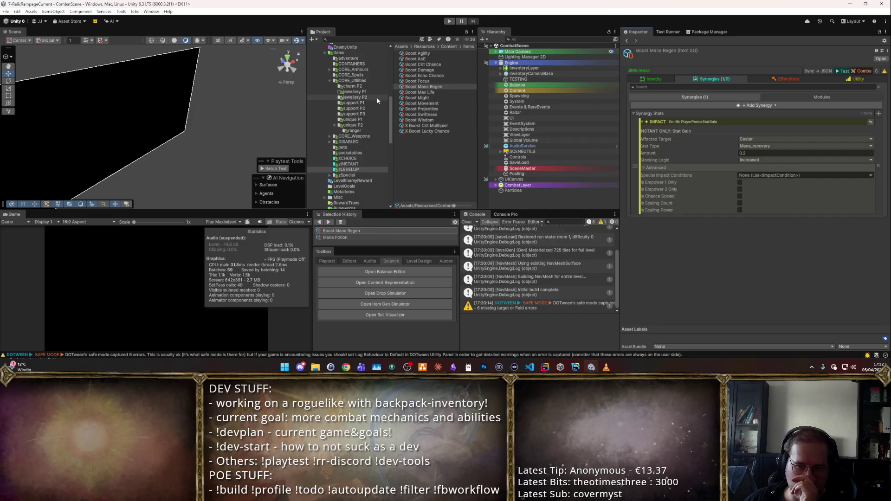
left_click(353, 237)
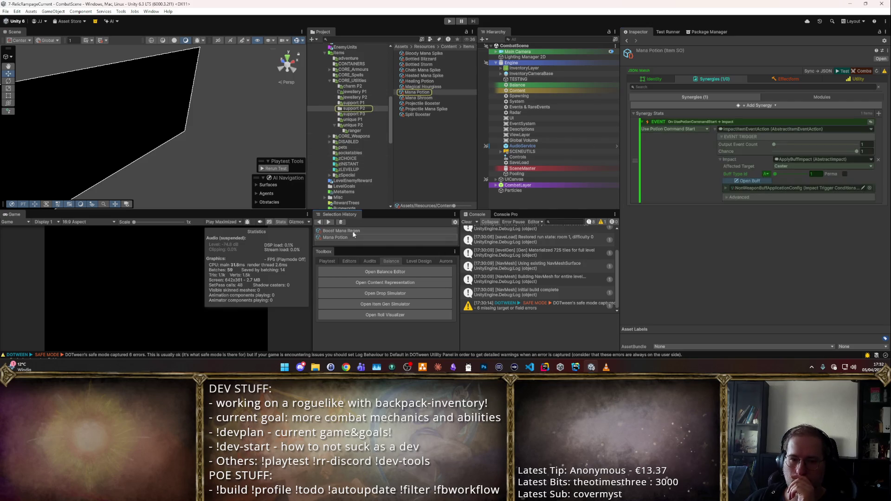
- Set Arcane Inspiration's mana_recovery effect to Increased stacking with Strength 5
left_click_drag(360, 248, 360, 296)
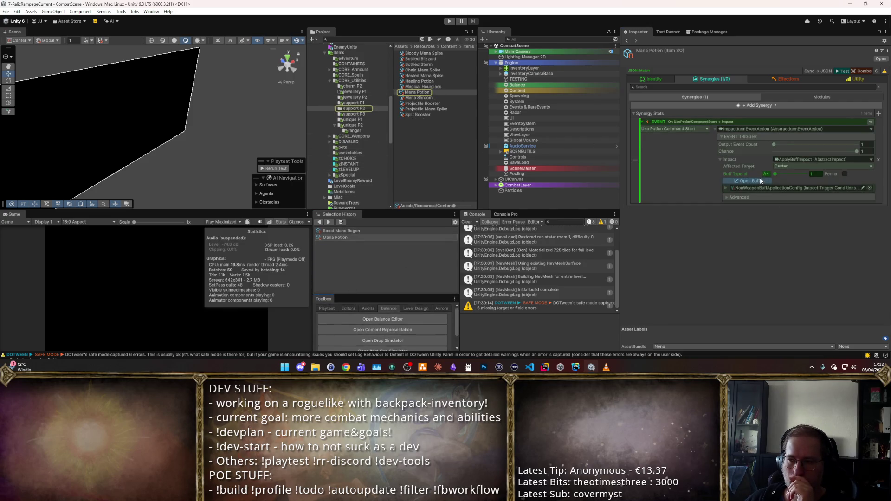
left_click(748, 180)
scroll(464, 161, "down", 3)
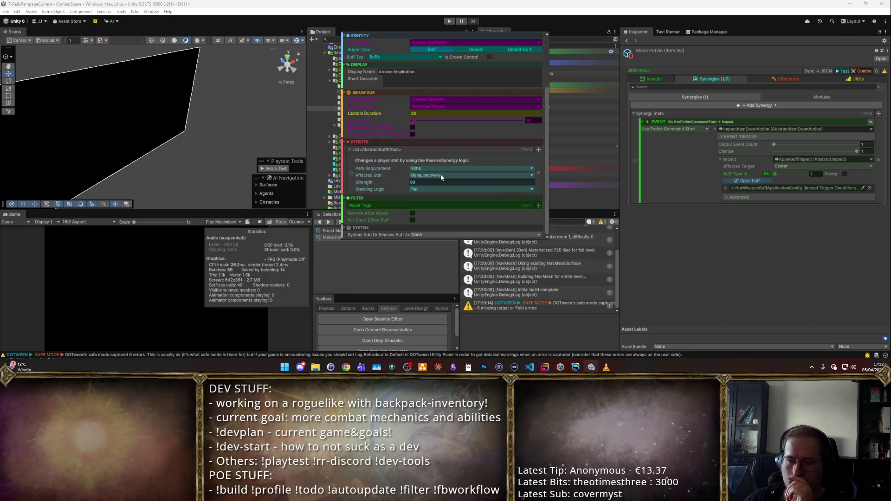
left_click(421, 190)
left_click(424, 211)
left_click(422, 182)
type("5")
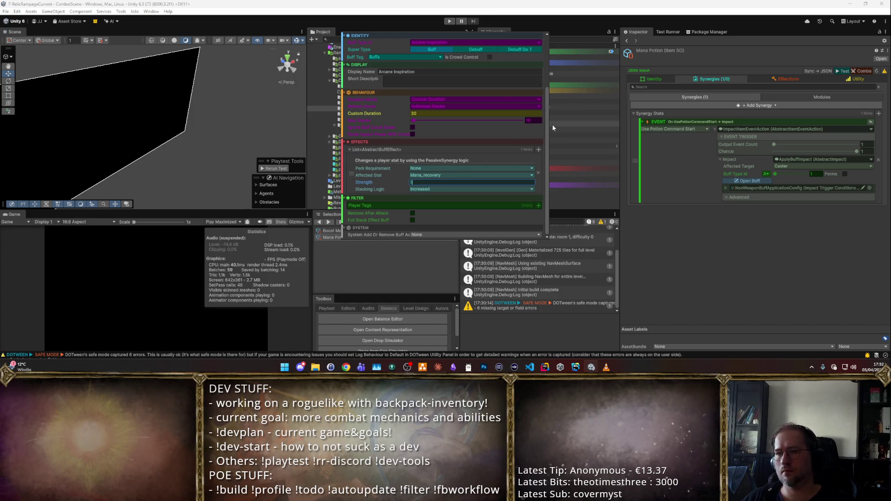
scroll(497, 139, "up", 3)
scroll(497, 139, "up", 1)
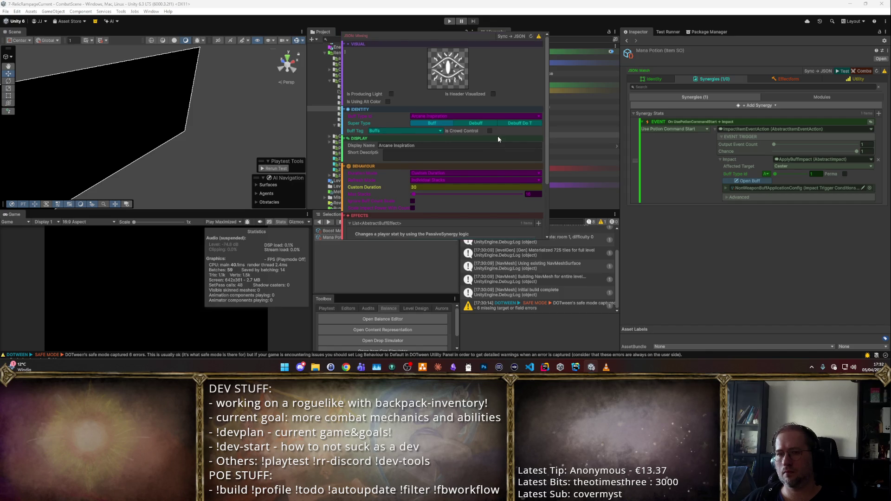
scroll(499, 131, "down", 3)
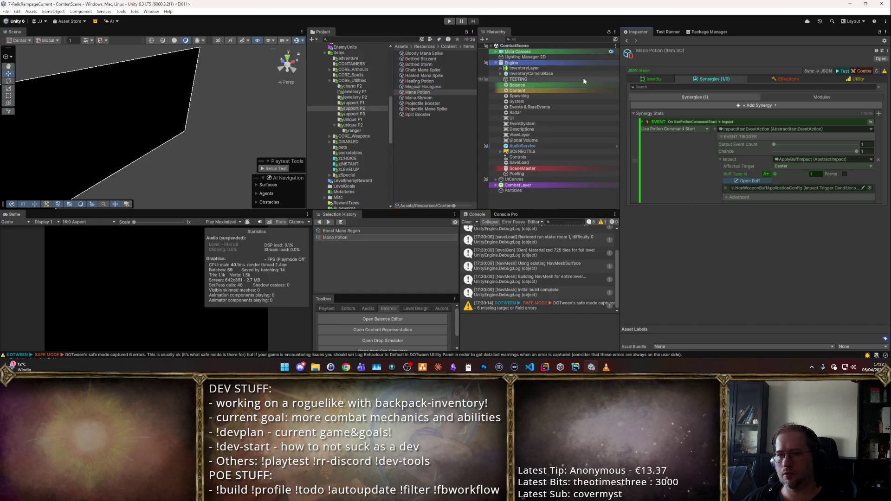
- Run the game, check the stats and inventory, and choose the left Exploration Zone room
left_click(451, 22)
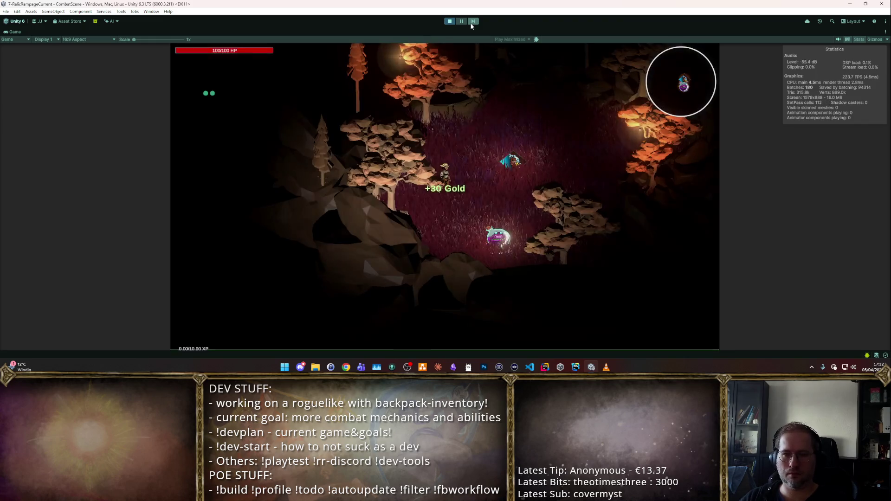
key("Tab")
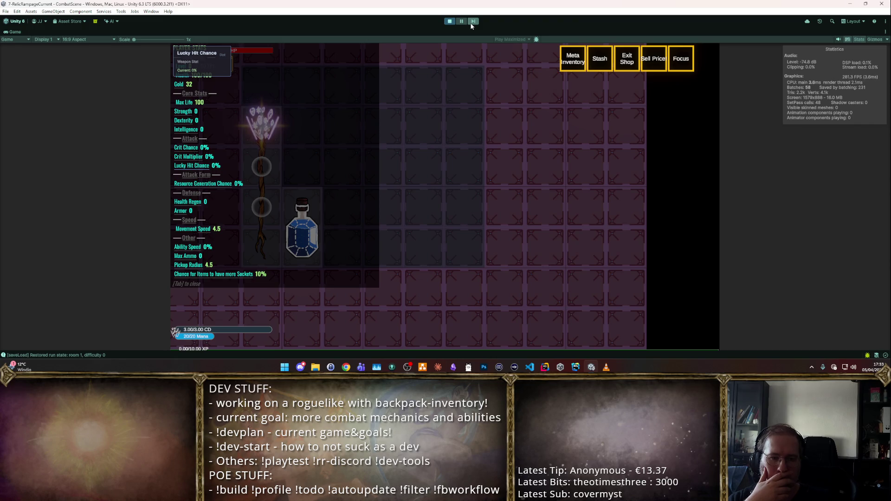
key("Tab")
mouse_move(314, 226)
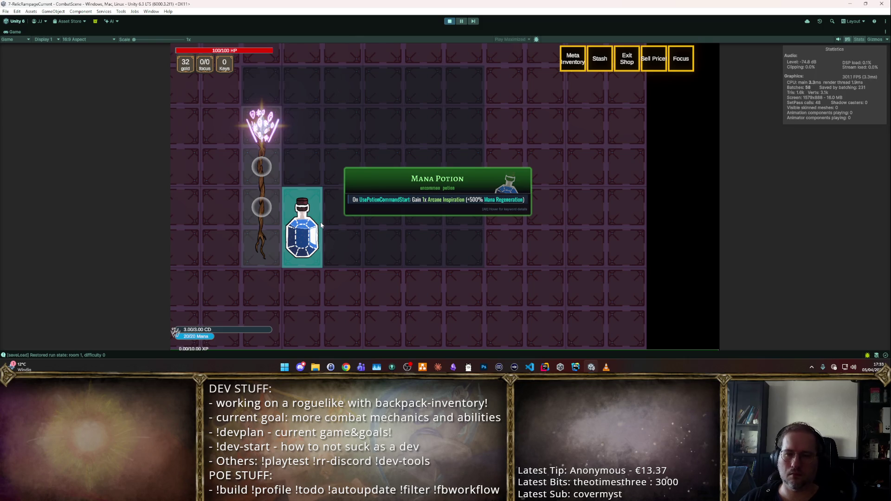
key("Tab")
key("Tab")
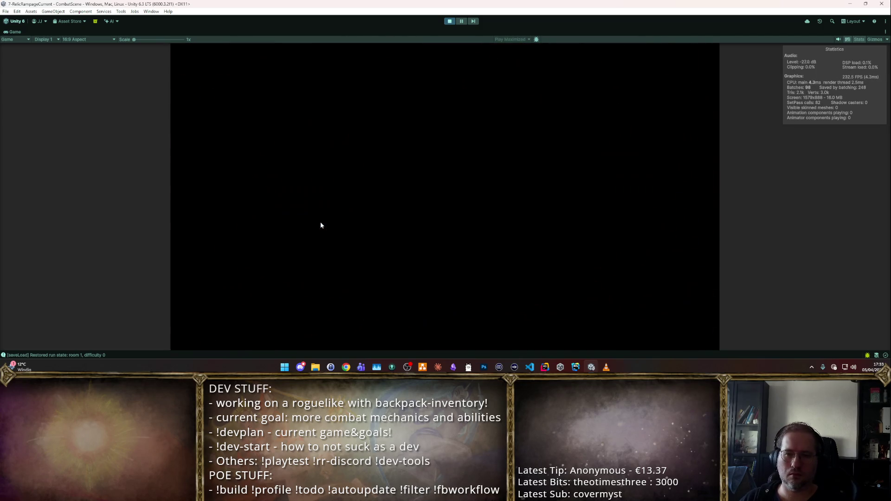
key("Tab")
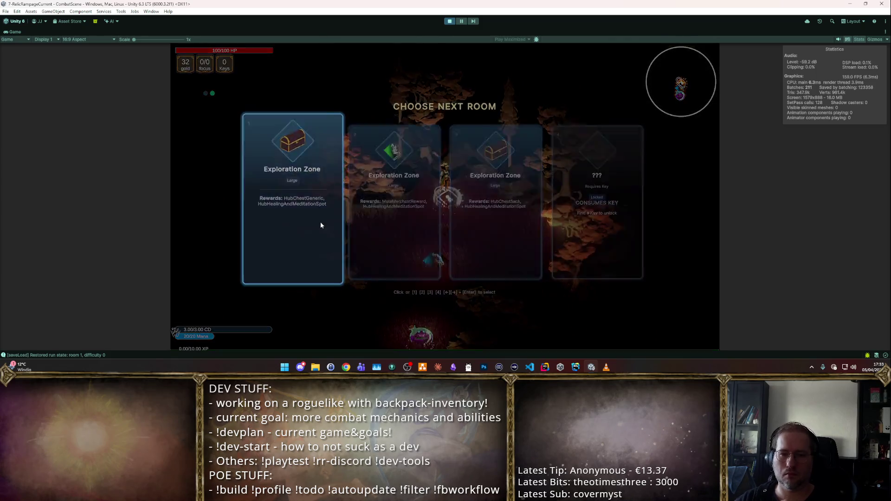
left_click(320, 222)
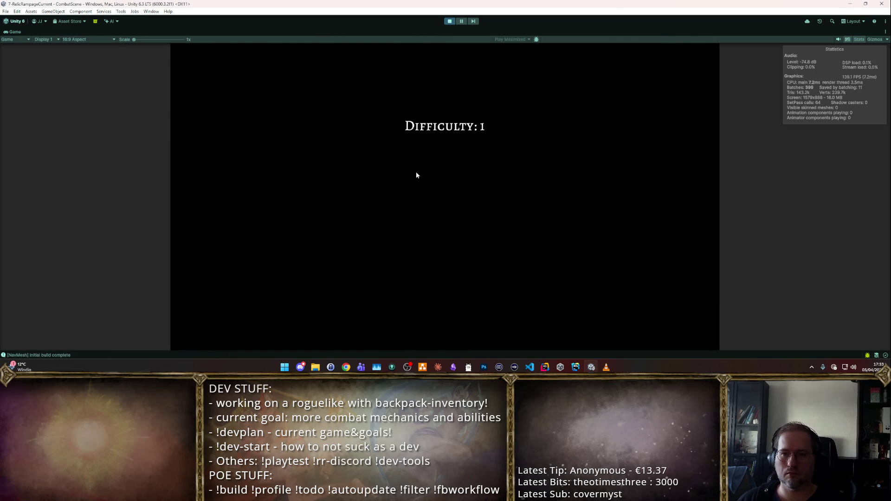
- Move the hero across the room, fighting the goblins with a purple area spell
key("Tab")
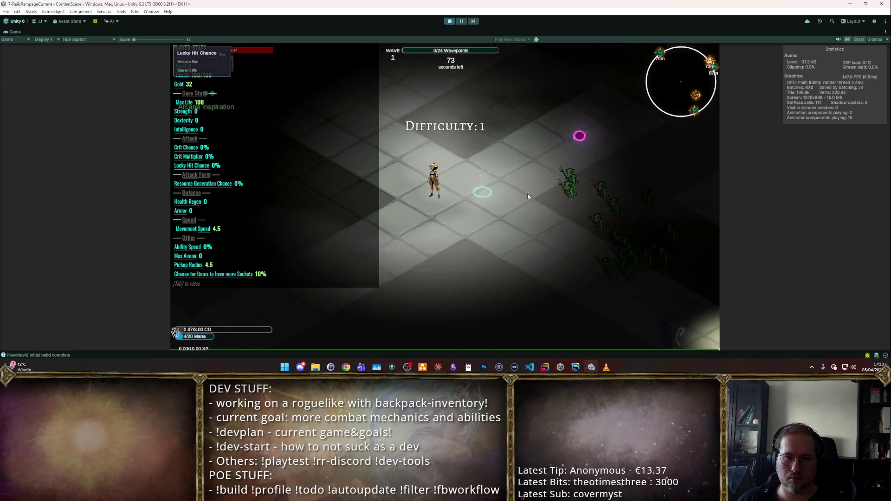
key("w+d")
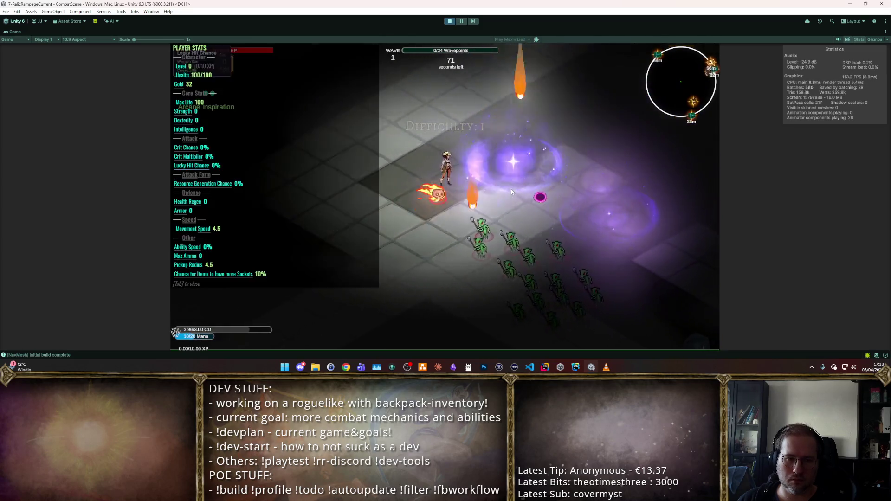
key("s+d")
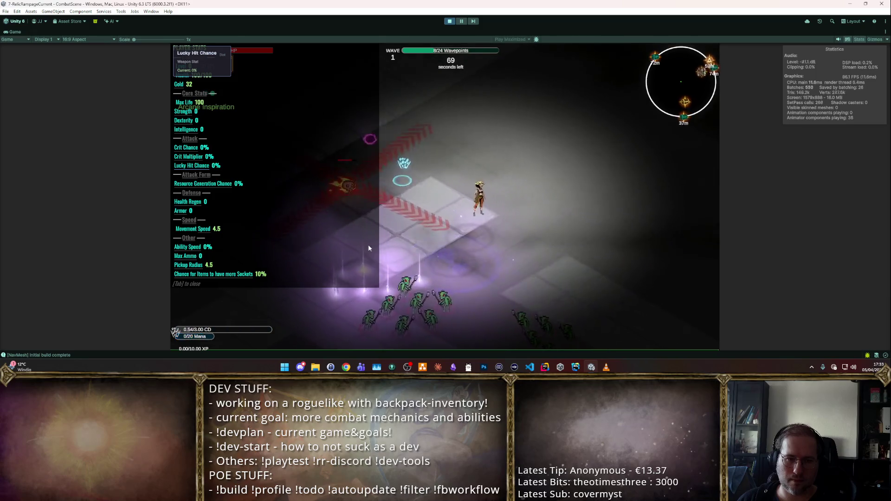
key("Tab")
key("s")
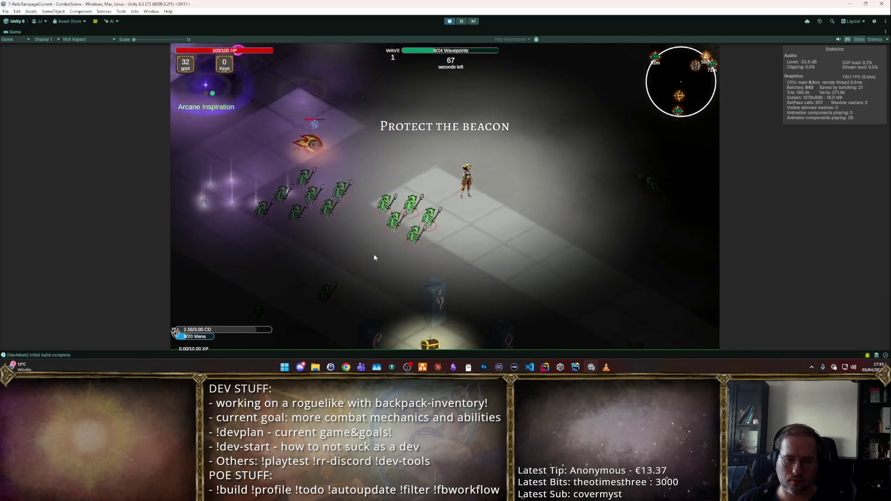
key("s")
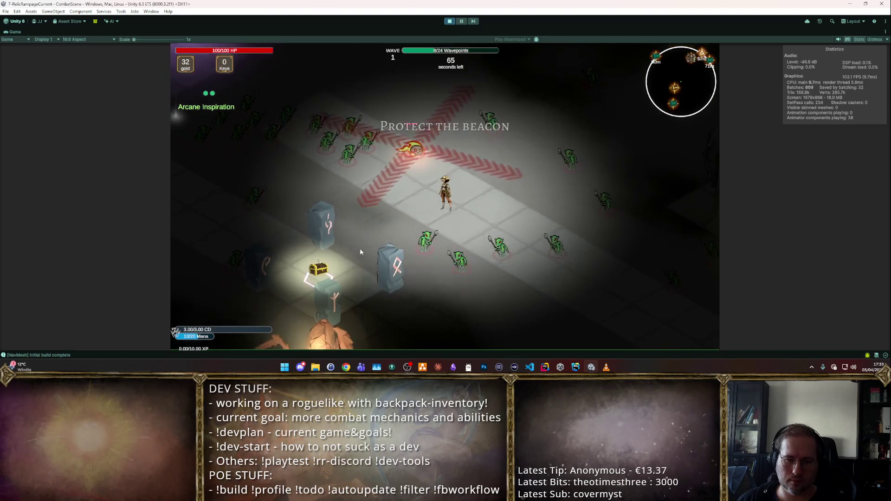
key("s+d")
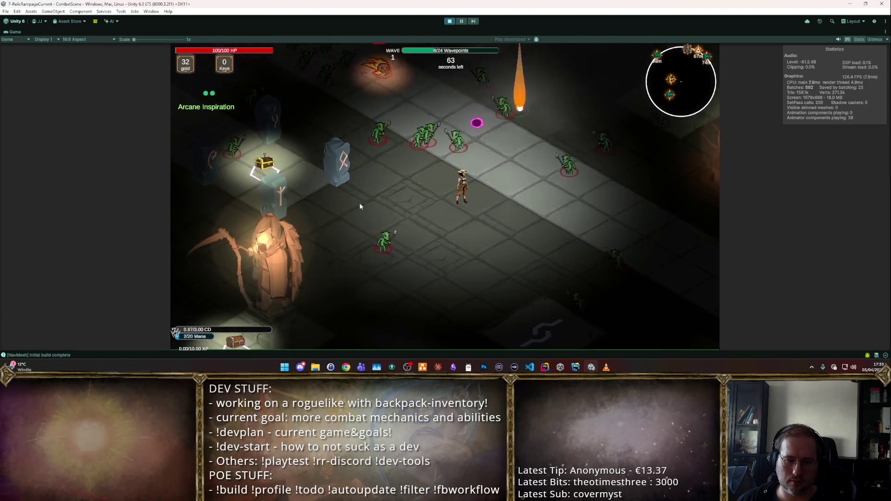
- Check the Mana Potion in the inventory, then stop play mode and return to Rider
key("Tab")
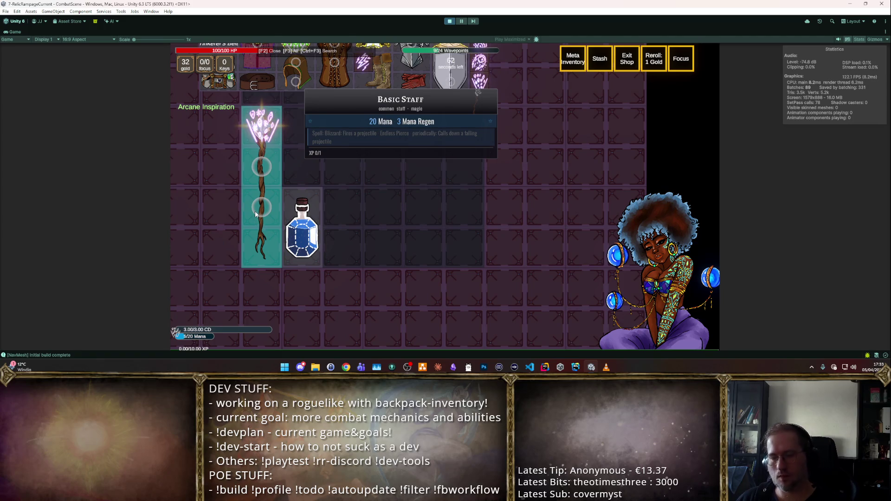
mouse_move(307, 231)
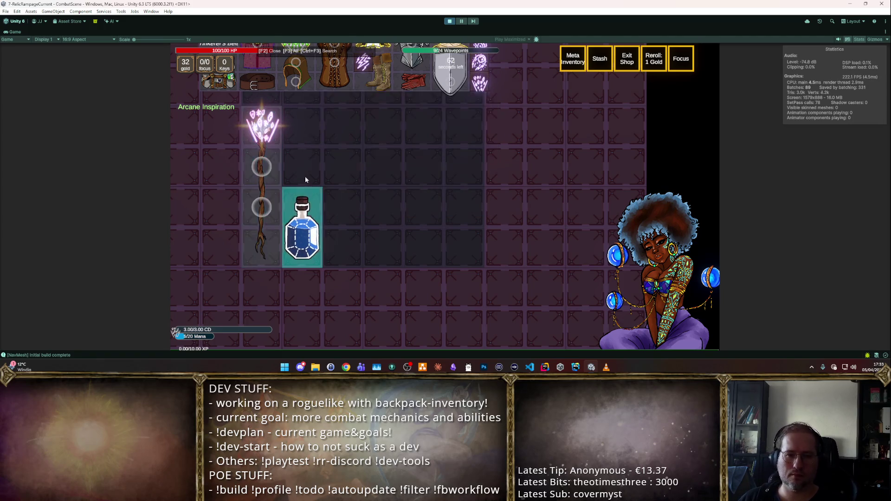
left_click(448, 22)
left_click(544, 367)
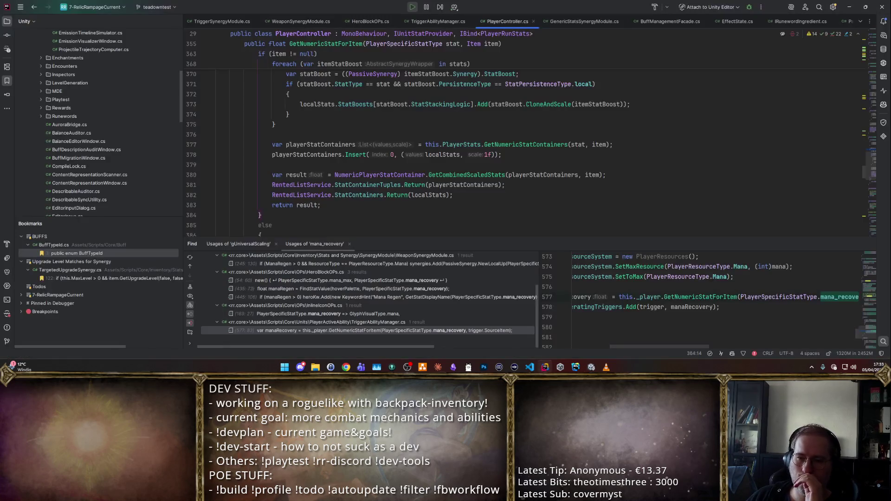
- Review GetNumericStatForItem in PlayerController.cs, then return to TriggerAbilityManager.cs line 577
scroll(425, 197, "up", 5)
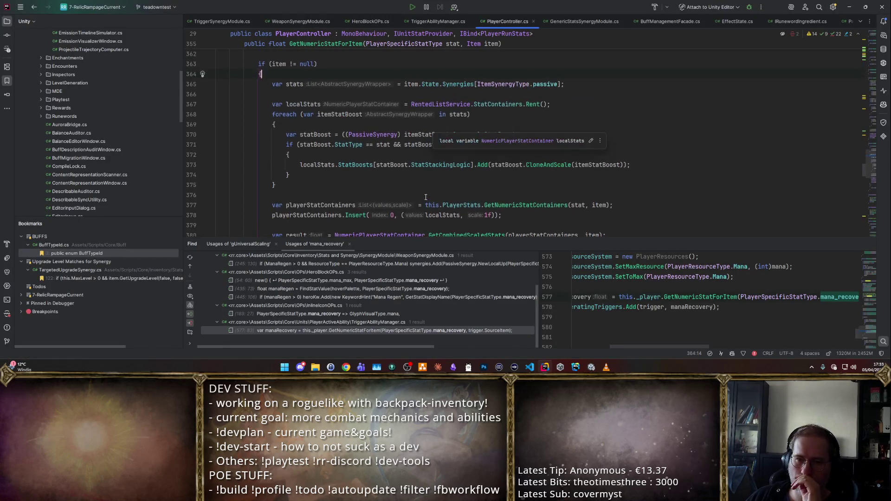
scroll(425, 196, "down", 3)
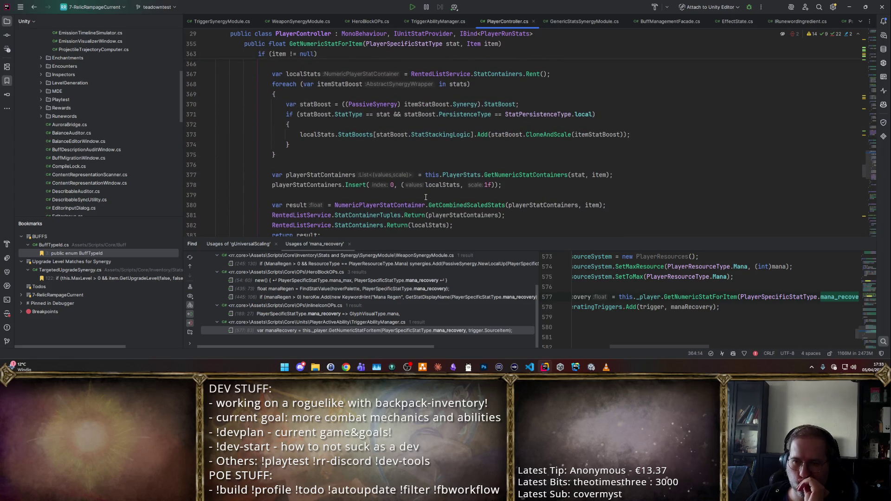
scroll(492, 171, "down", 2)
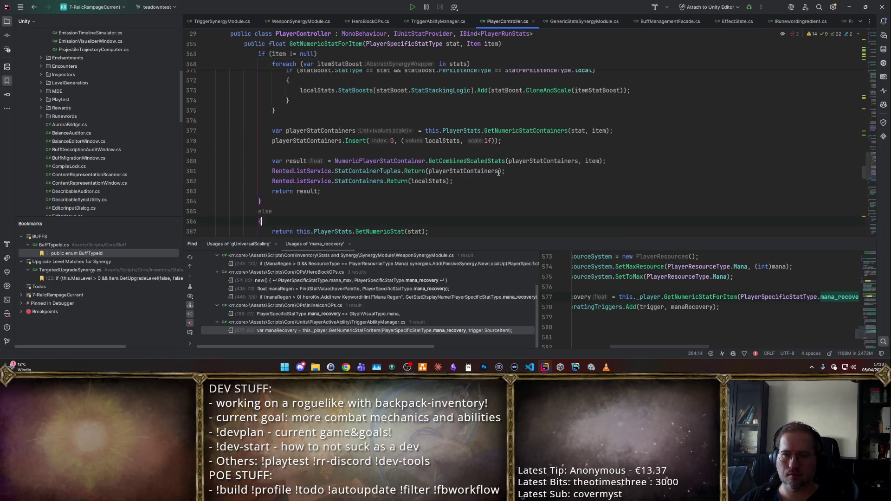
key("ctrl+alt+Left")
key("ctrl+alt+Left")
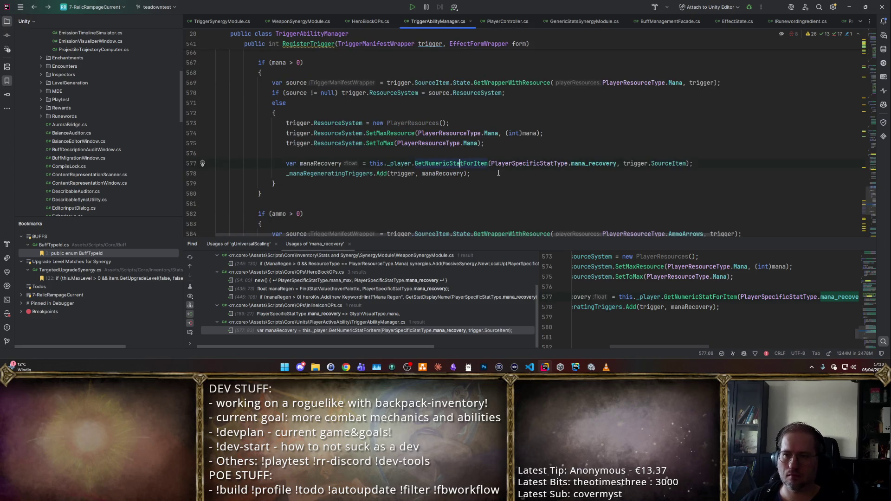
- Review RegisterTrigger's manaRecovery block and jump to the _manaRegeneratingTriggers declaration at line 42
scroll(498, 173, "up", 1)
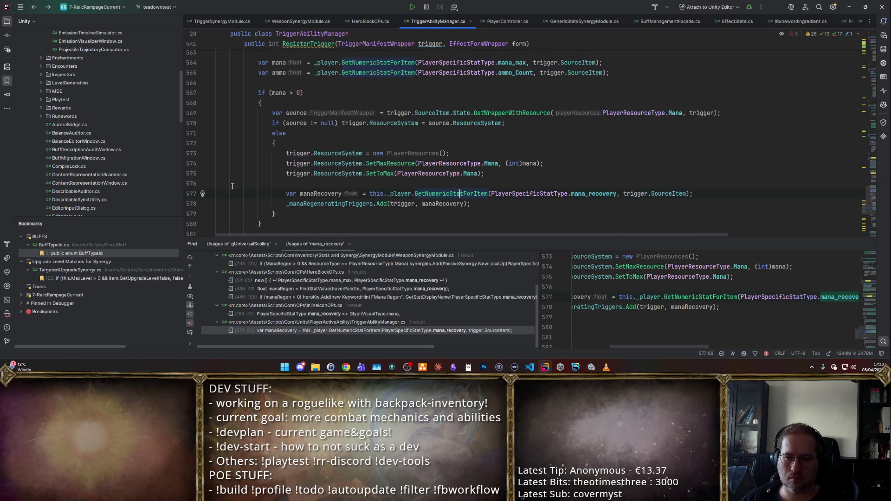
scroll(402, 173, "up", 8)
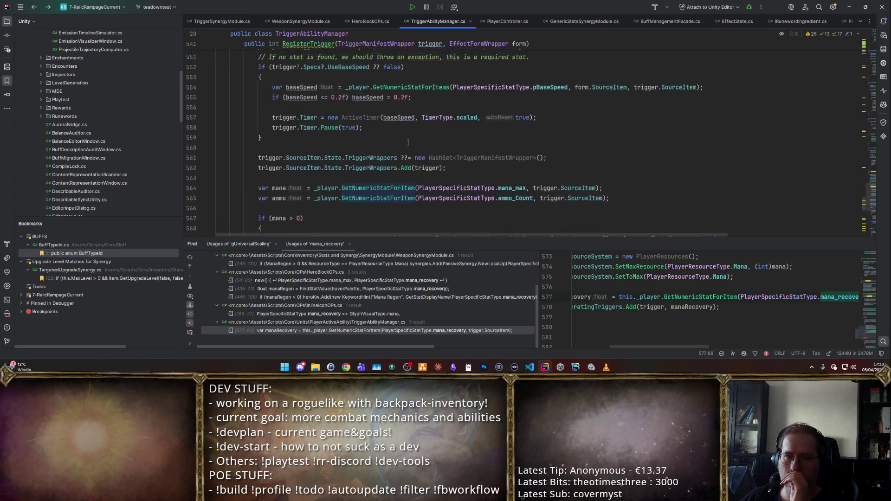
scroll(408, 142, "down", 9)
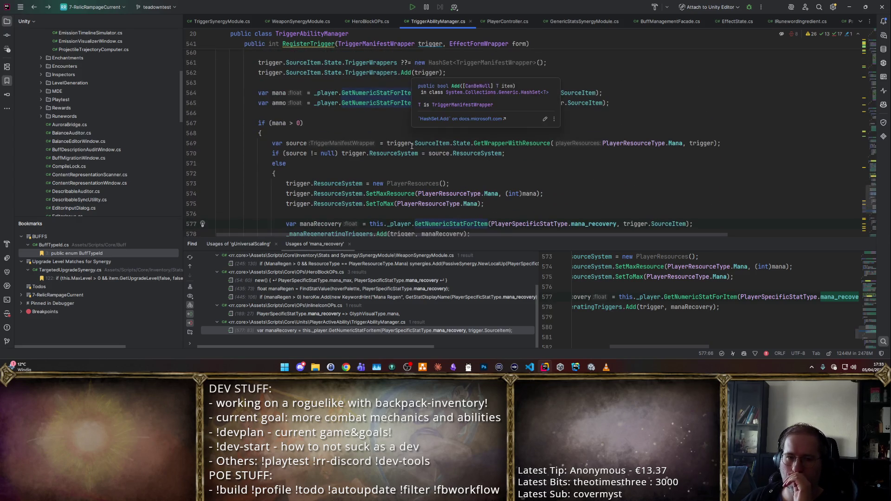
scroll(412, 146, "up", 6)
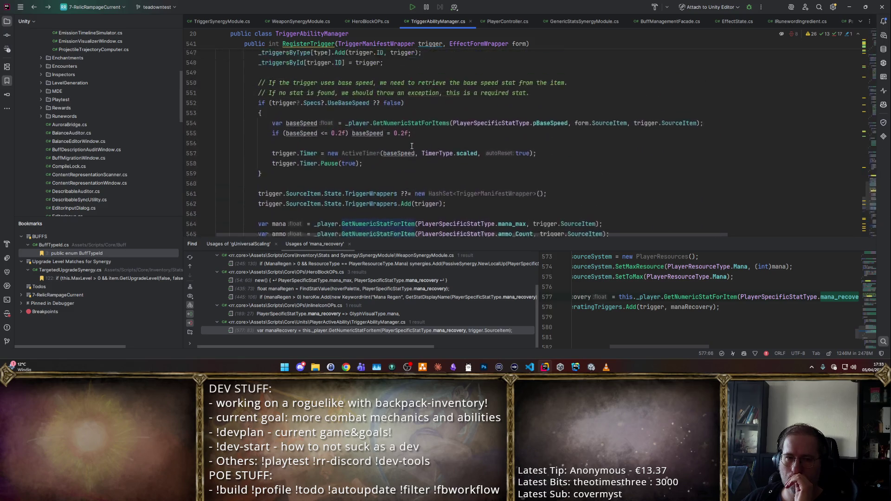
scroll(411, 147, "down", 6)
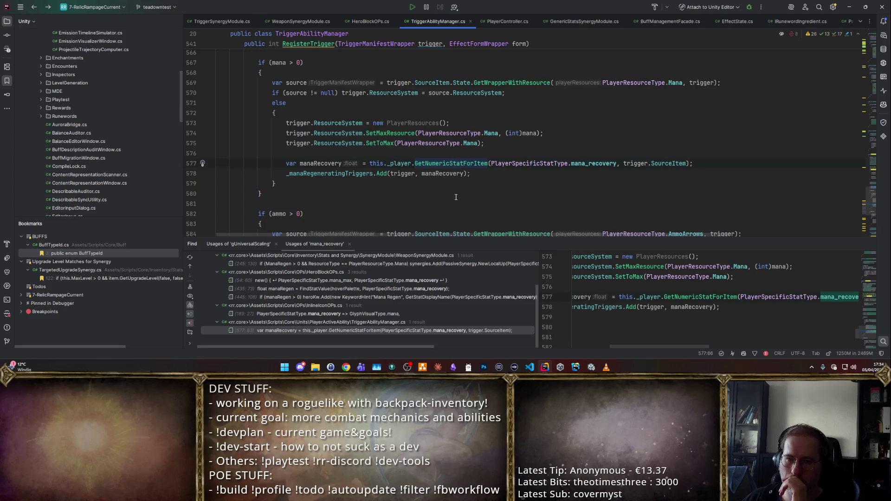
left_click(435, 179)
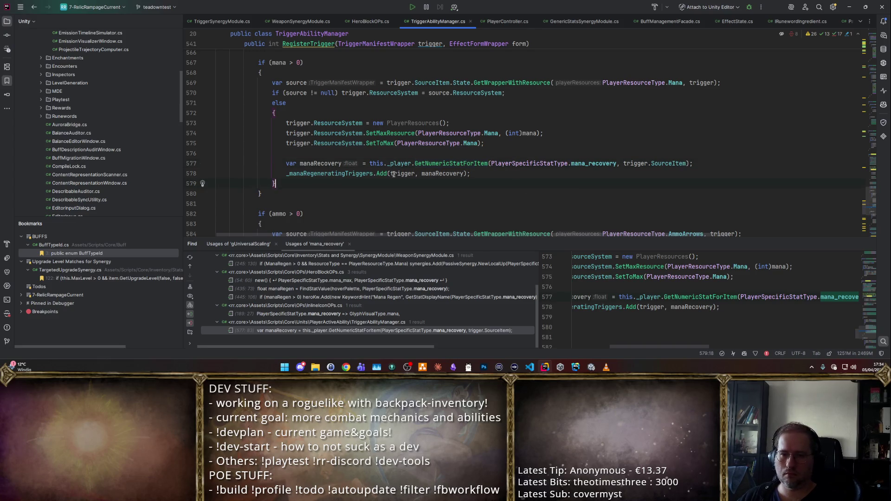
left_click(452, 173)
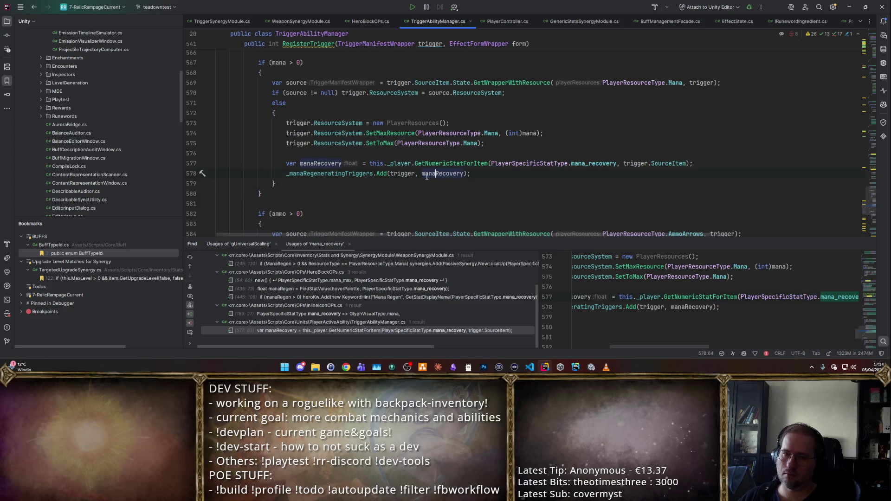
left_click(358, 174, "ctrl")
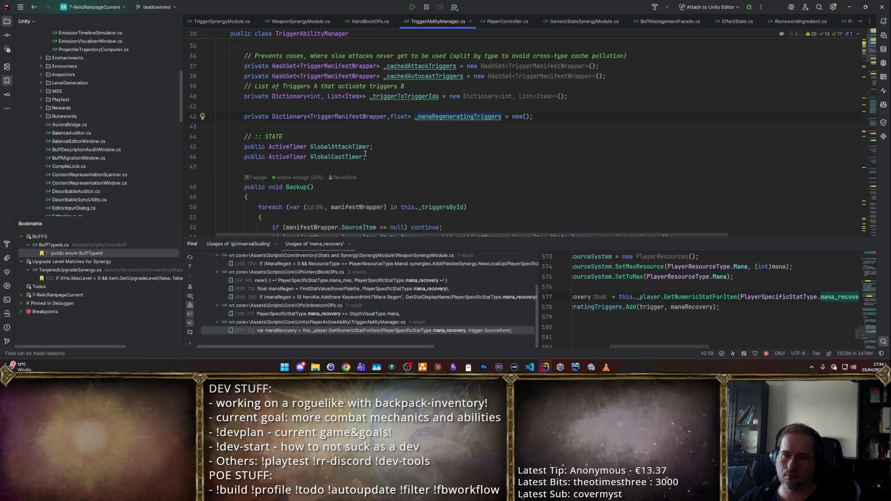
left_click(459, 117, "ctrl")
- List the usages of _manaRegeneratingTriggers and revisit its Add usage on line 578
key("alt+F7")
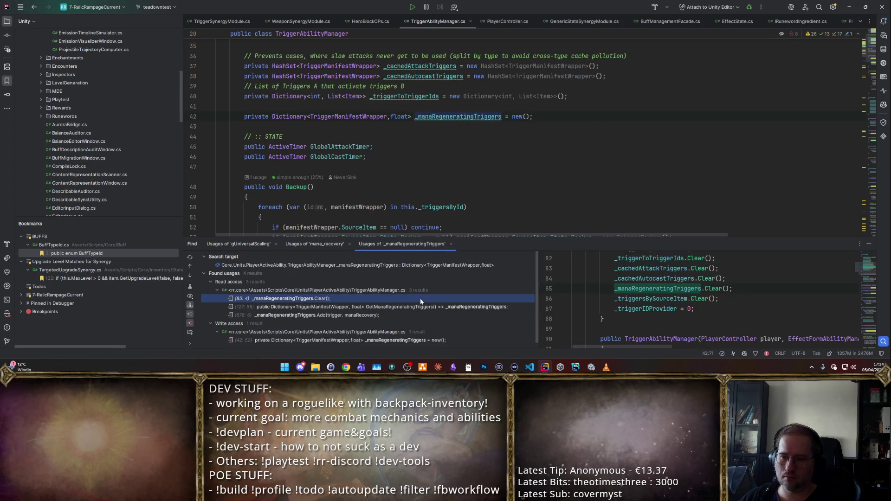
double_click(383, 315)
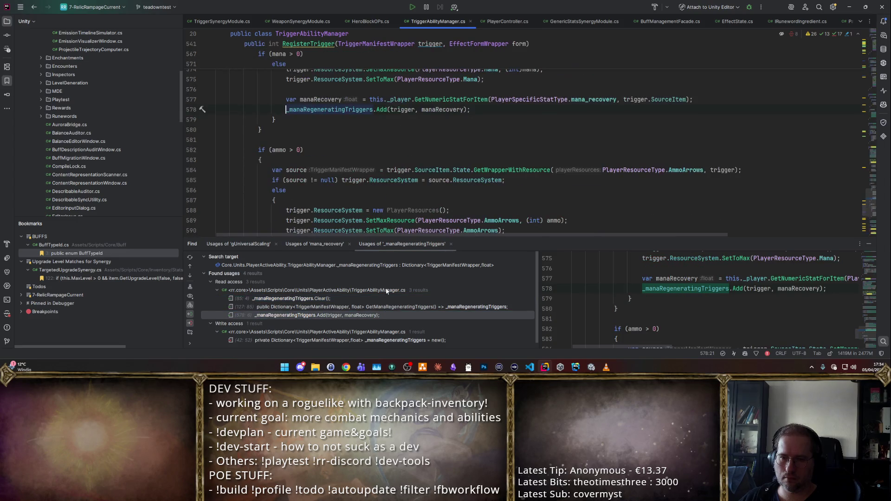
left_click(371, 332)
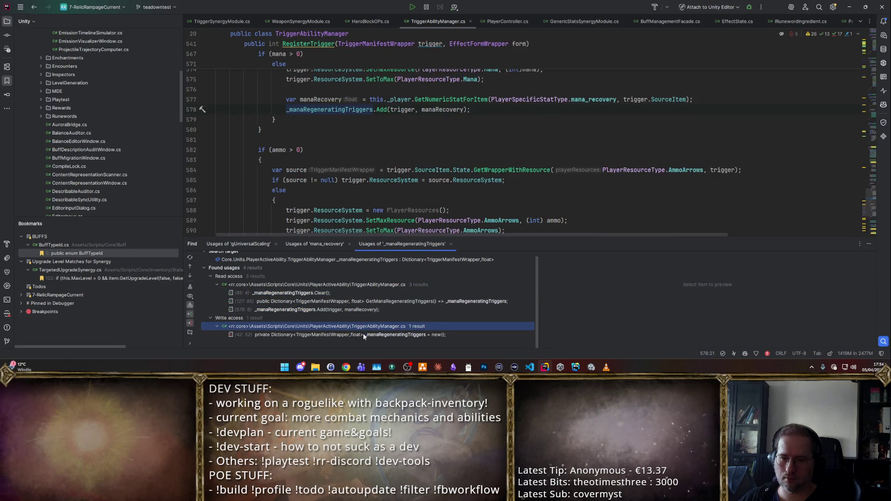
double_click(378, 301)
left_click(371, 310)
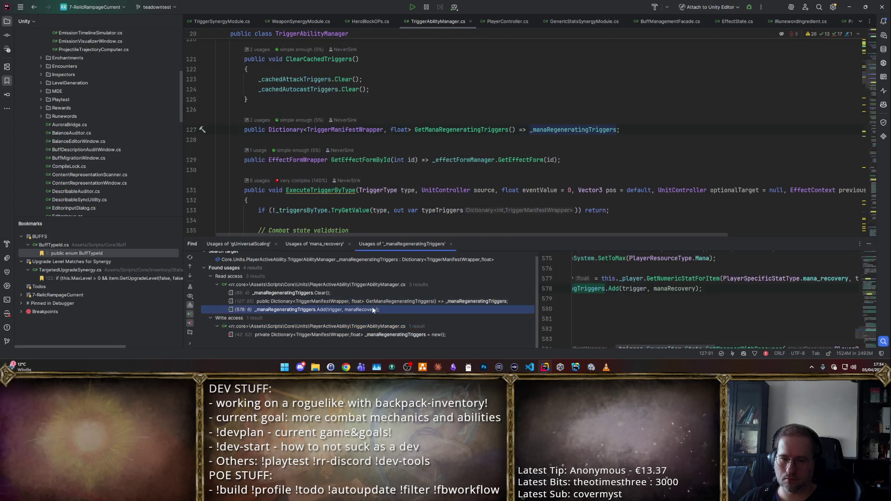
double_click(371, 311)
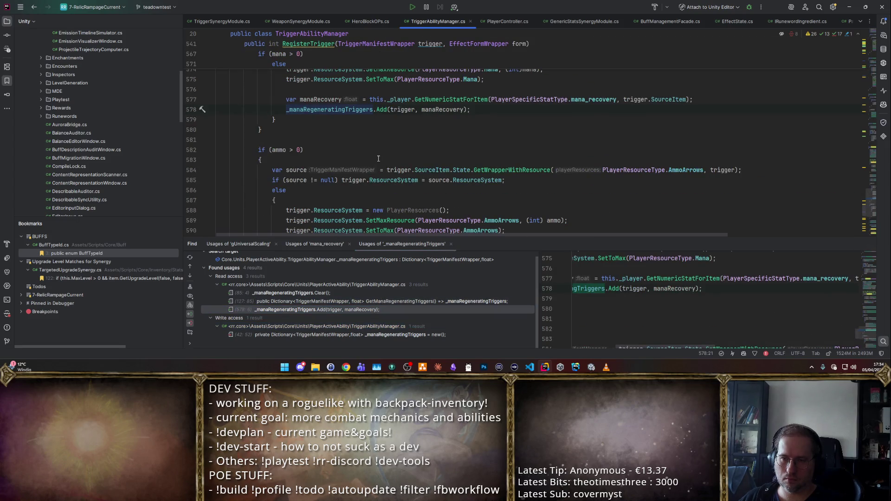
scroll(388, 172, "up", 2)
mouse_move(389, 172)
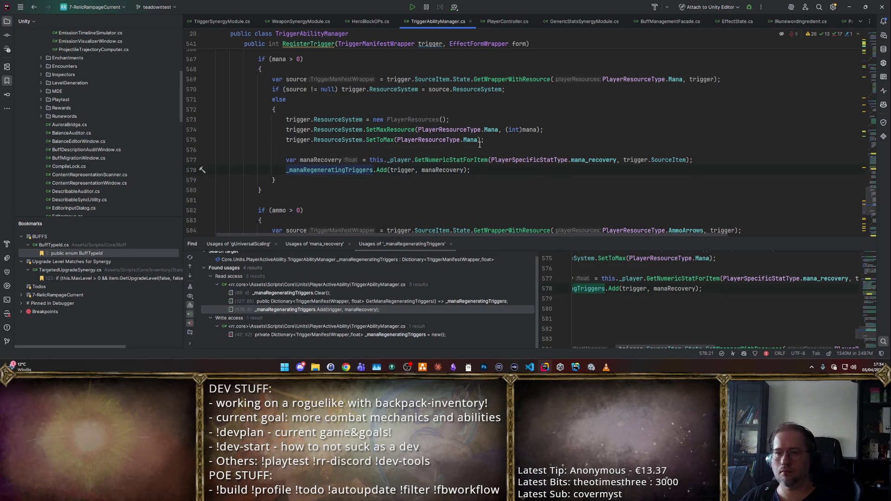
scroll(469, 140, "up", 2)
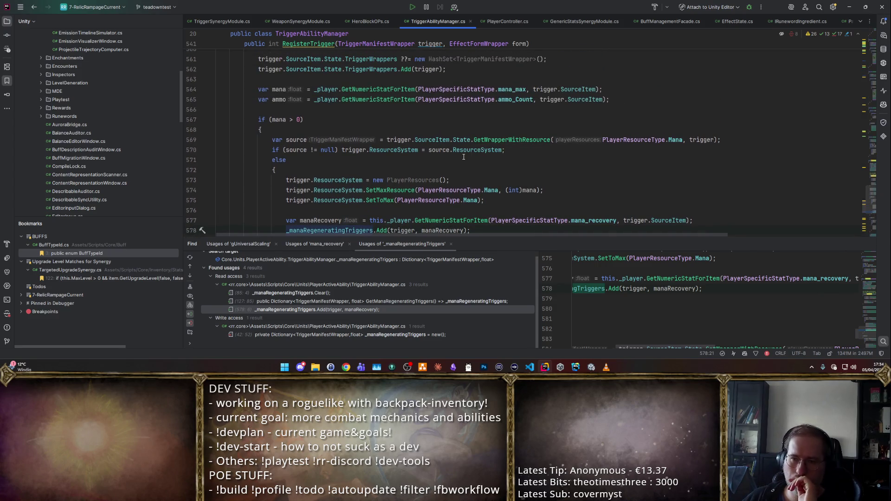
scroll(463, 157, "down", 2)
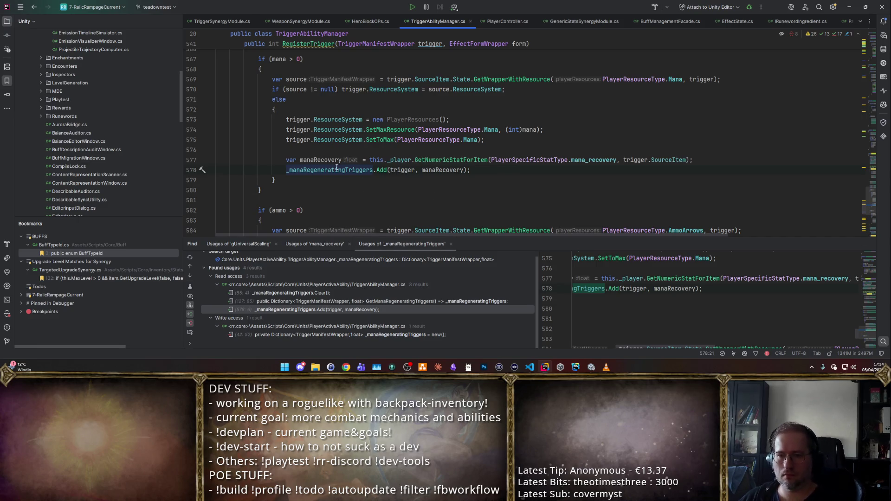
- Check the line-42 declaration and accessor usages, then inspect the Mana entry in PlayerResourceType
left_click(348, 335)
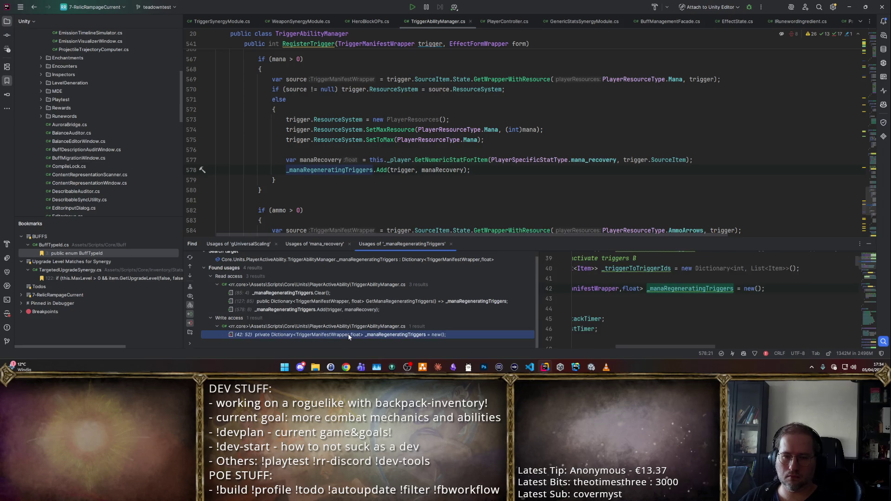
left_click(345, 302)
left_click(354, 310)
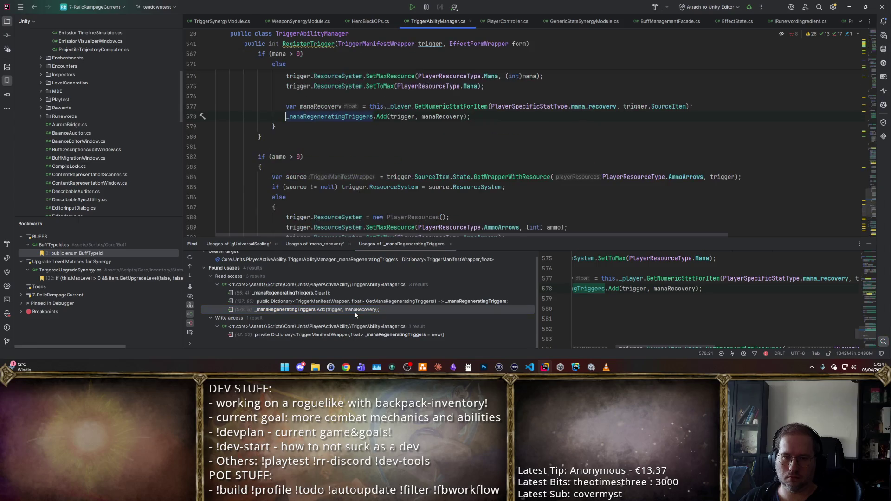
scroll(410, 142, "up", 1)
left_click(388, 147)
scroll(381, 158, "up", 2)
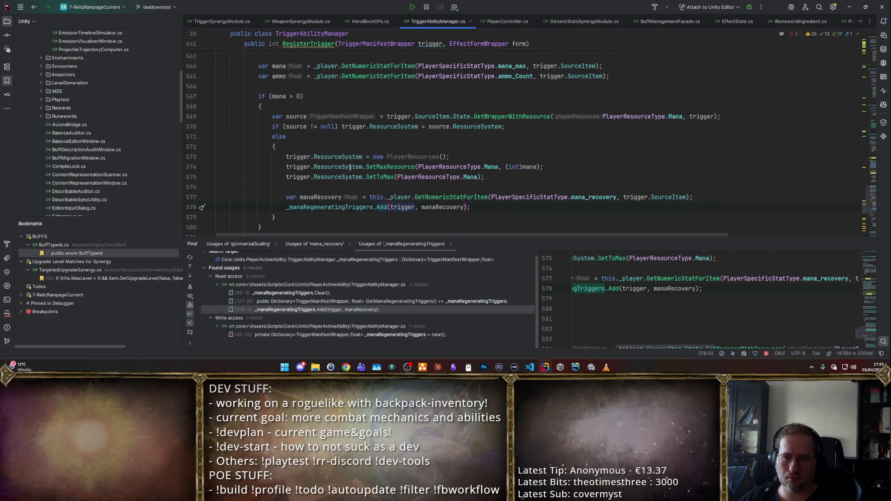
left_click(491, 167, "ctrl")
left_click(251, 116)
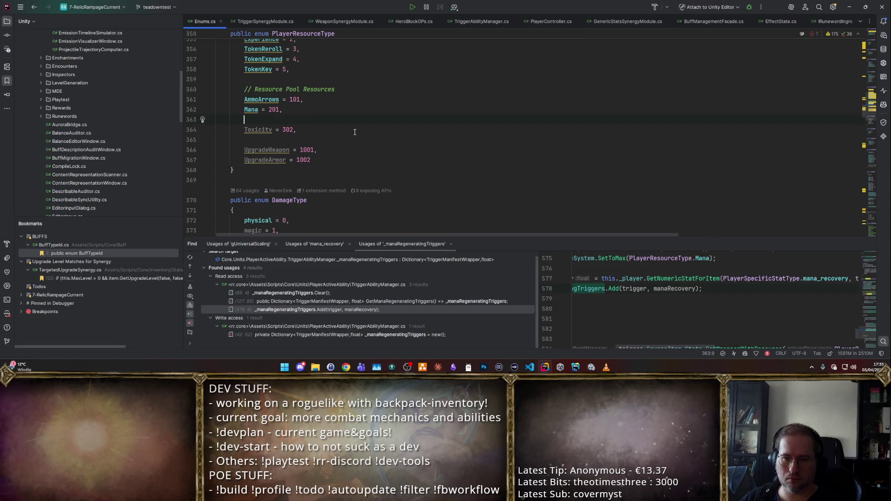
key("ctrl+minus")
- Search the file for 'regen', step through the matches, and return to the registration line
key("ctrl+f")
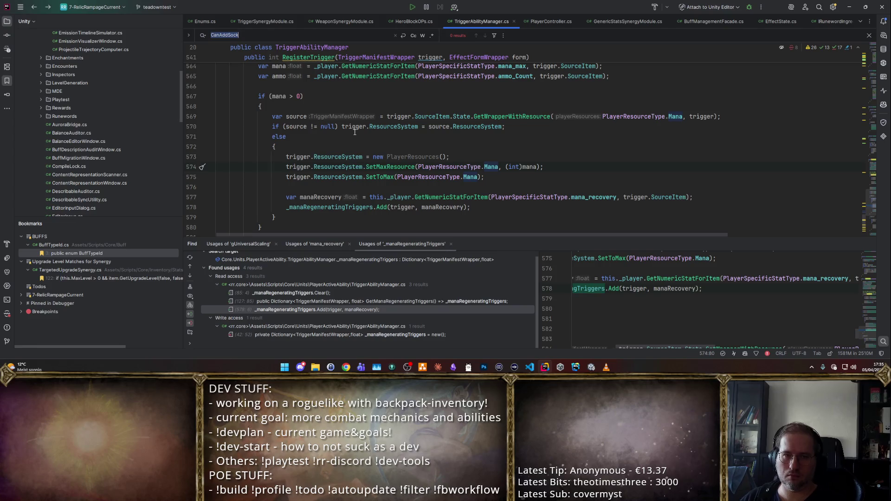
type("regen")
key("Return")
key("Return")
key("Return")
key("Return")
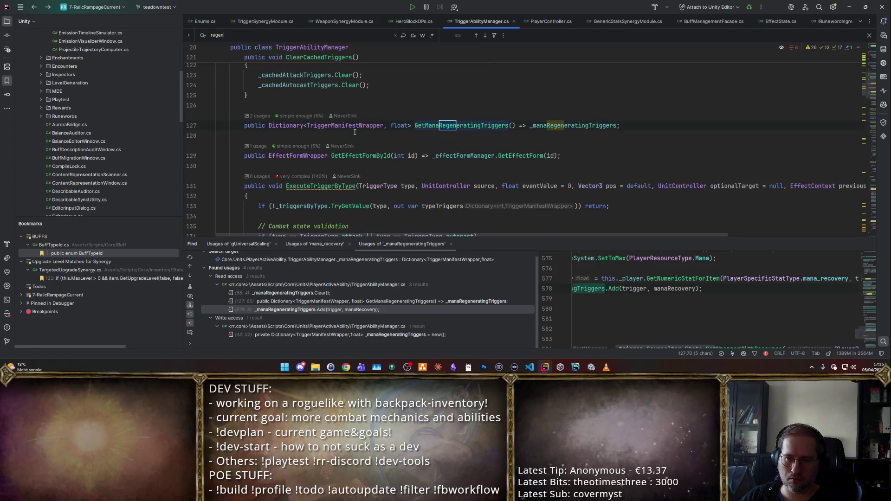
key("Return")
key("Return")
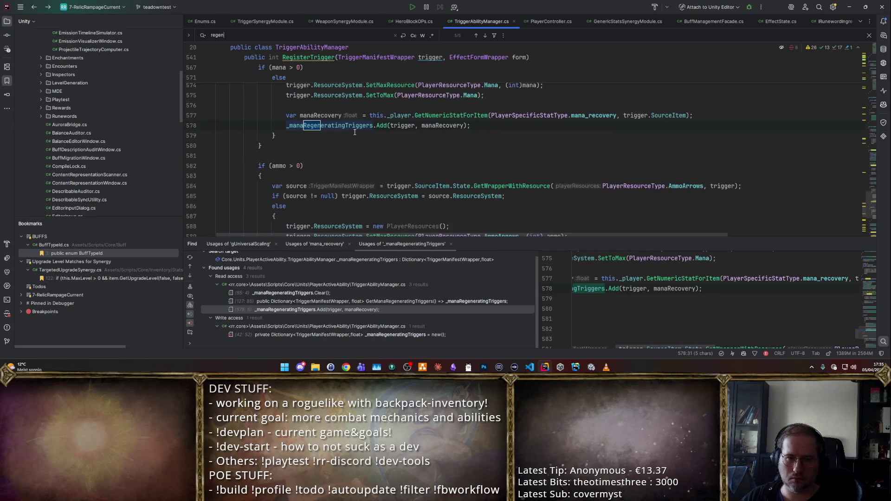
key("Return")
key("Escape")
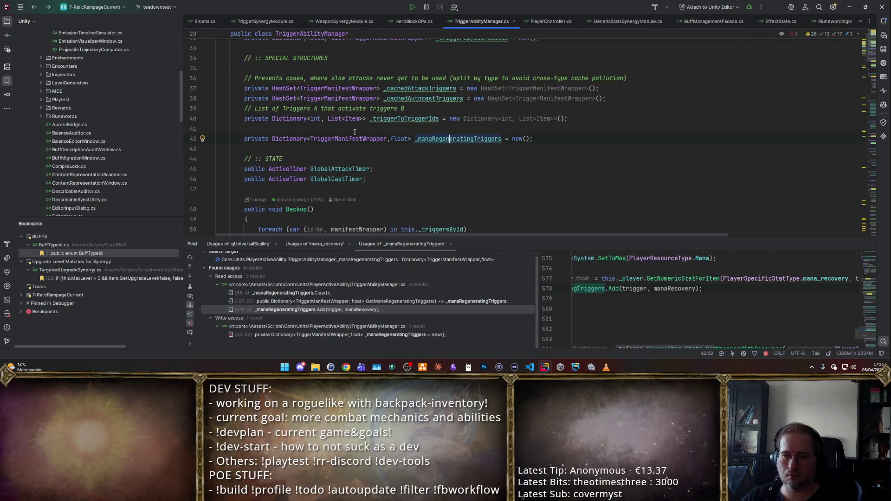
key("ctrl+minus")
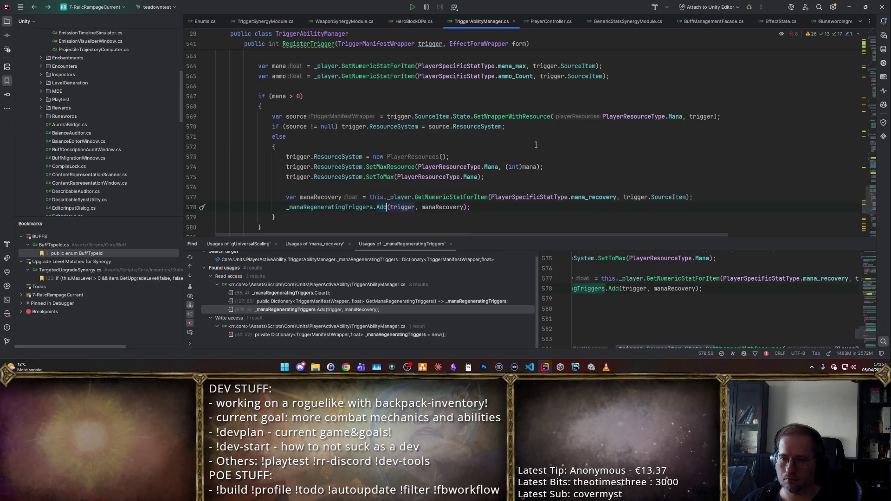
- Show all mana_recovery usages in a results tab and open the one in TriggerAbilityManager.cs
left_click(593, 197, "ctrl")
left_click(275, 111, "ctrl")
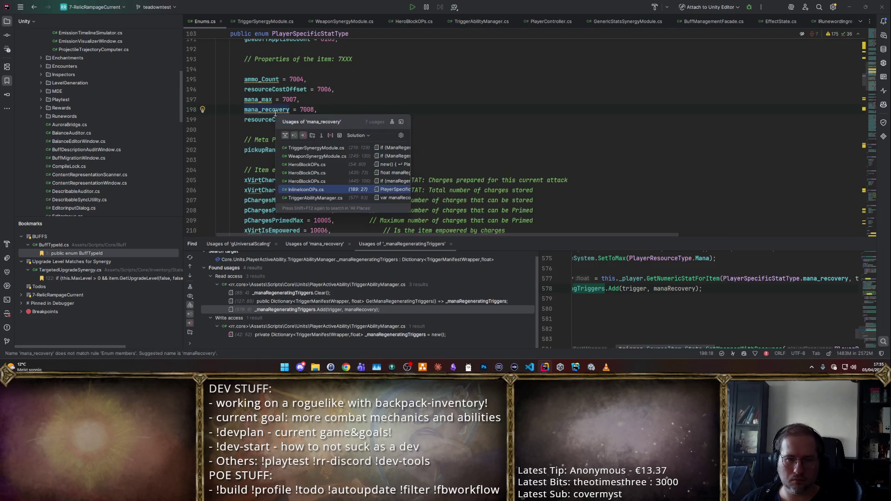
left_click(401, 122)
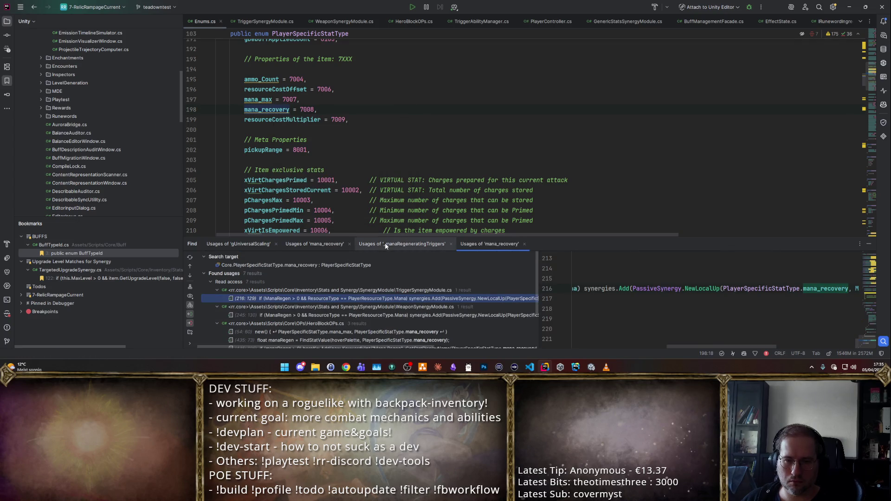
left_click_drag(389, 237, 389, 127)
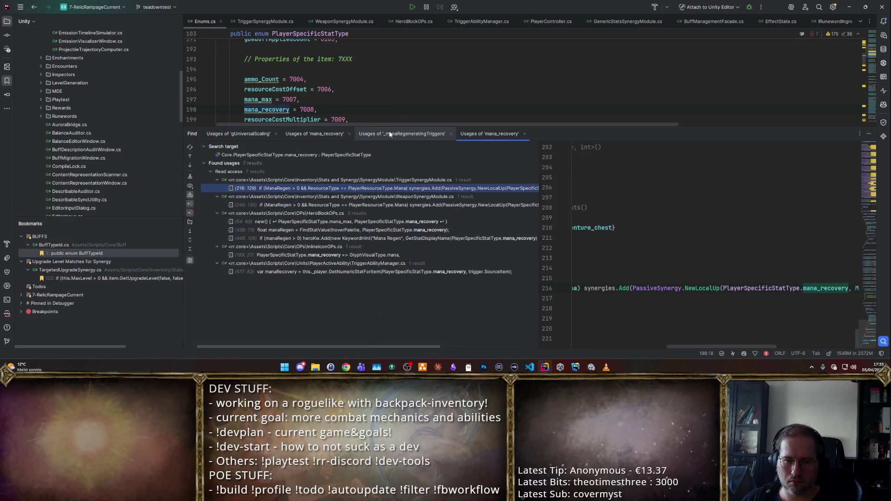
double_click(341, 272)
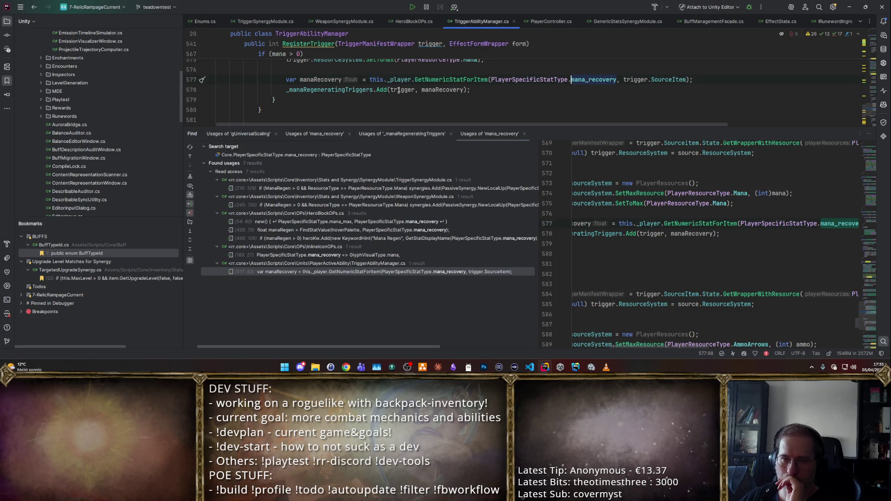
- Trace _manaRegeneratingTriggers through GetManaRegeneratingTriggers to its caller in PlayerActiveAbilities.cs
left_click(349, 90, "ctrl")
left_click(436, 86, "ctrl")
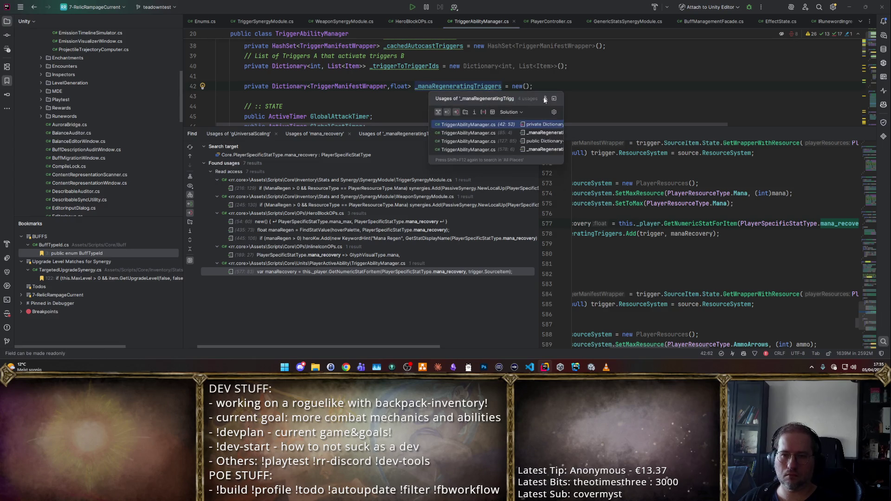
left_click(545, 99)
double_click(335, 189)
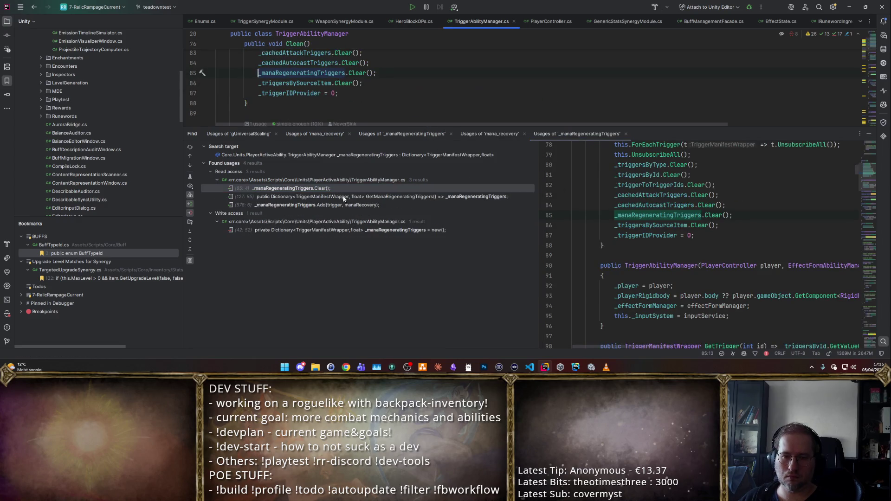
double_click(343, 197)
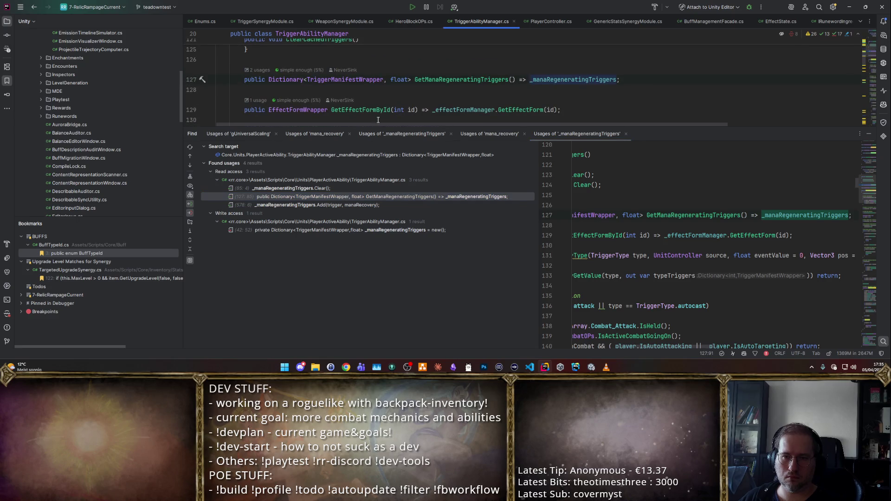
left_click(259, 70)
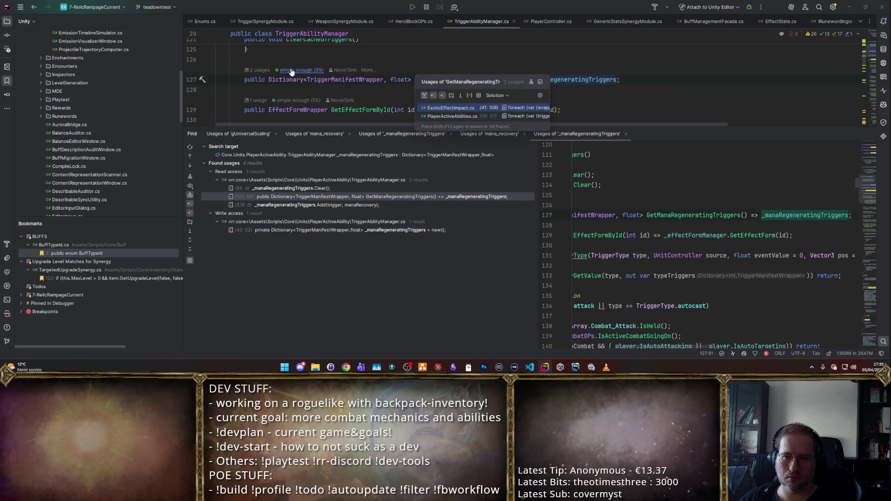
left_click(458, 116)
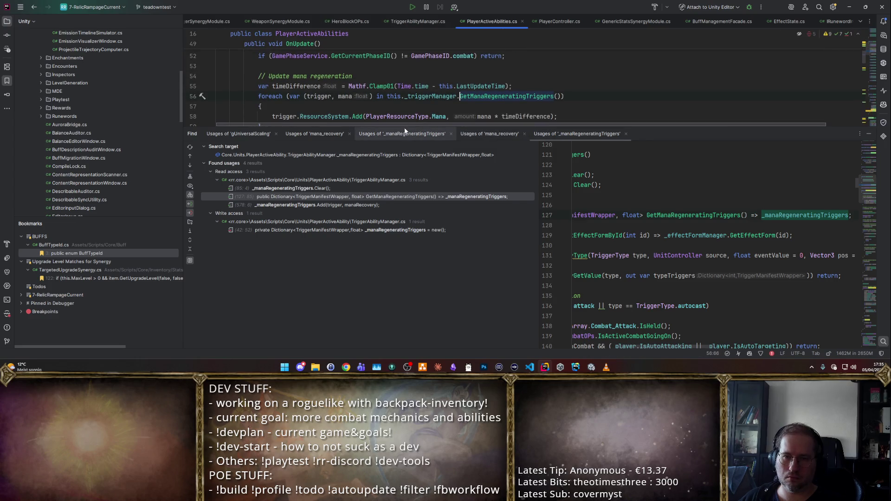
- Examine the mana update line in PlayerActiveAbilities.cs, leaving the caret after timeDifference on line 58
left_click_drag(406, 125, 406, 273)
scroll(383, 226, "up", 5)
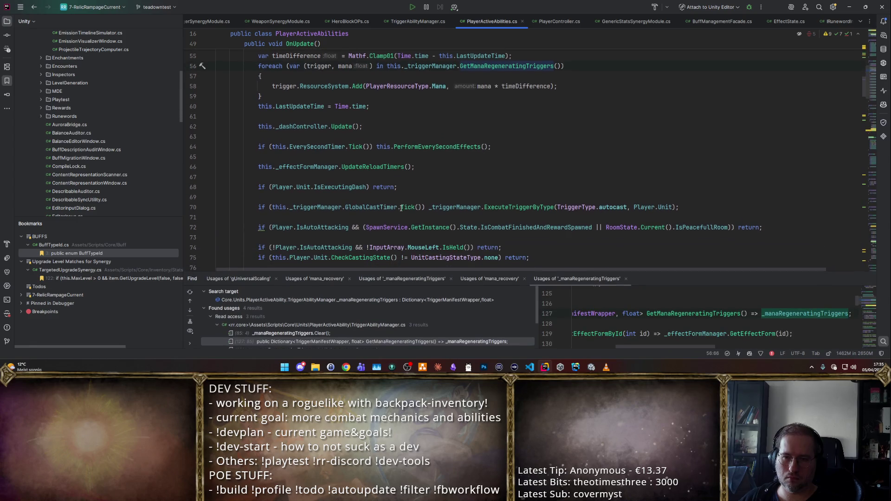
scroll(422, 192, "down", 3)
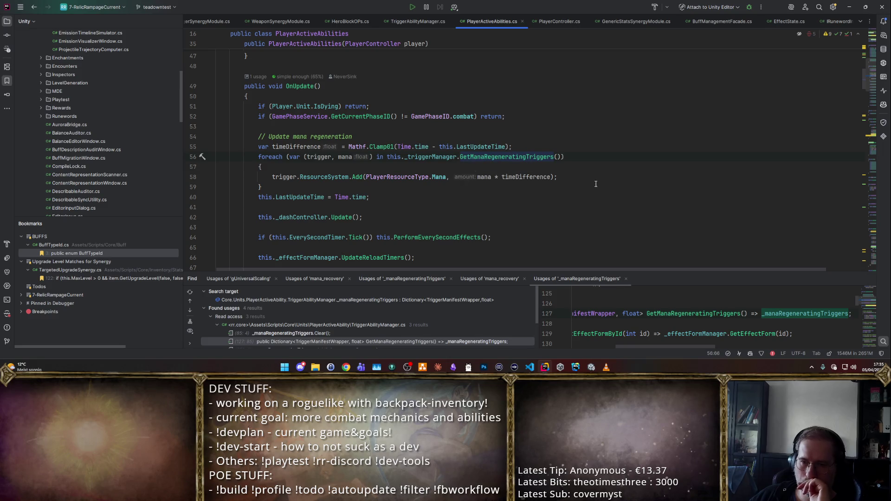
double_click(526, 177)
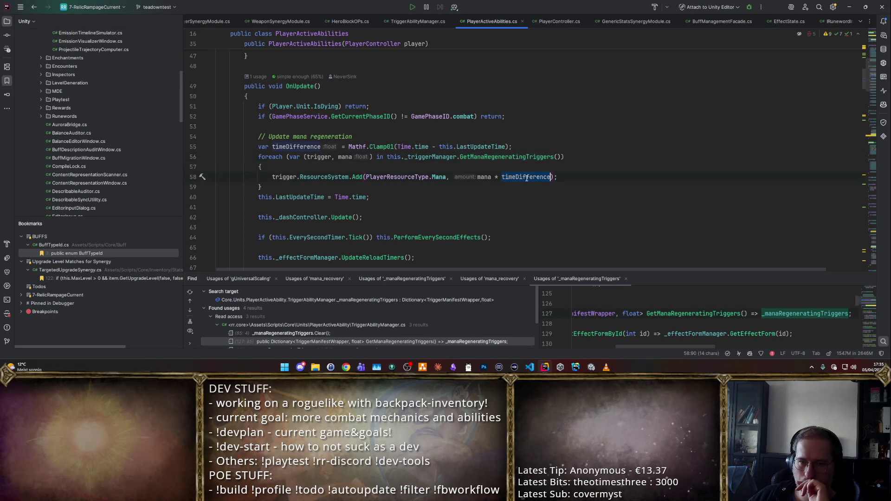
double_click(321, 177)
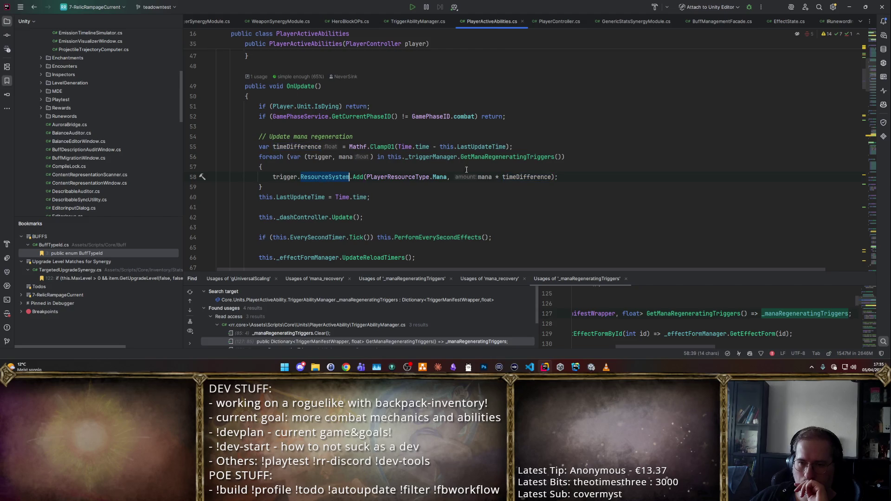
double_click(495, 156)
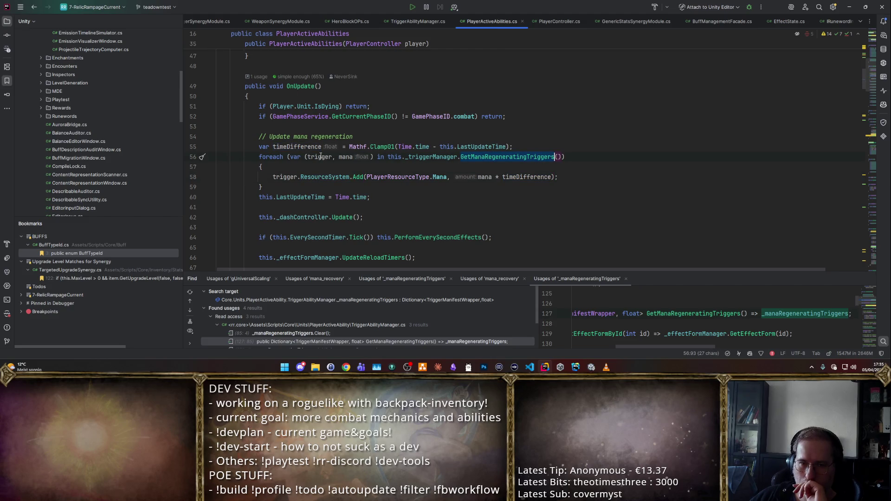
left_click(350, 157)
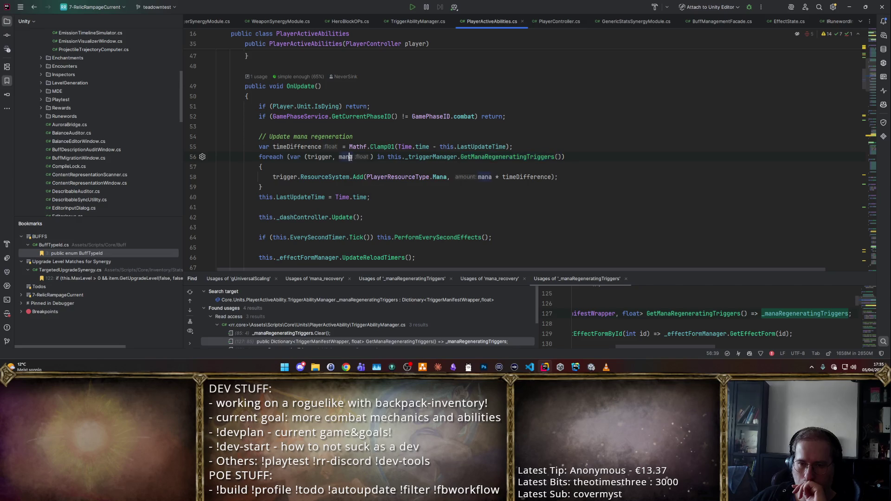
left_click(551, 176)
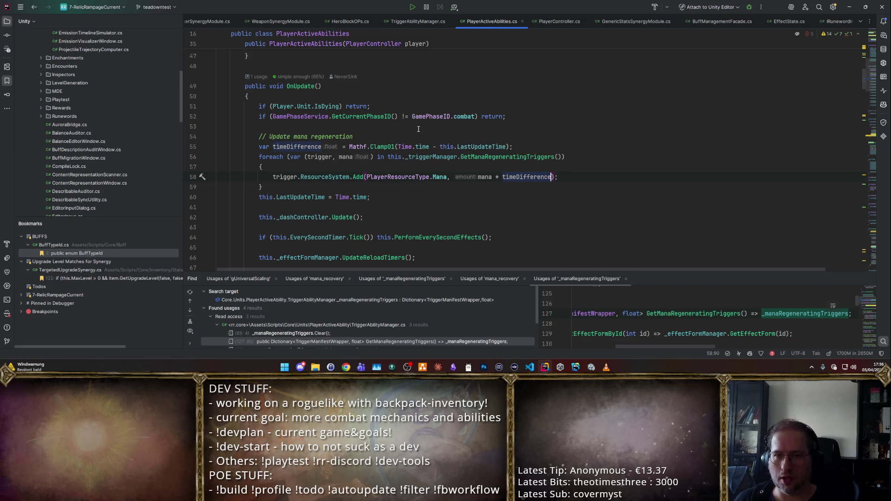
scroll(119, 141, "up", 4)
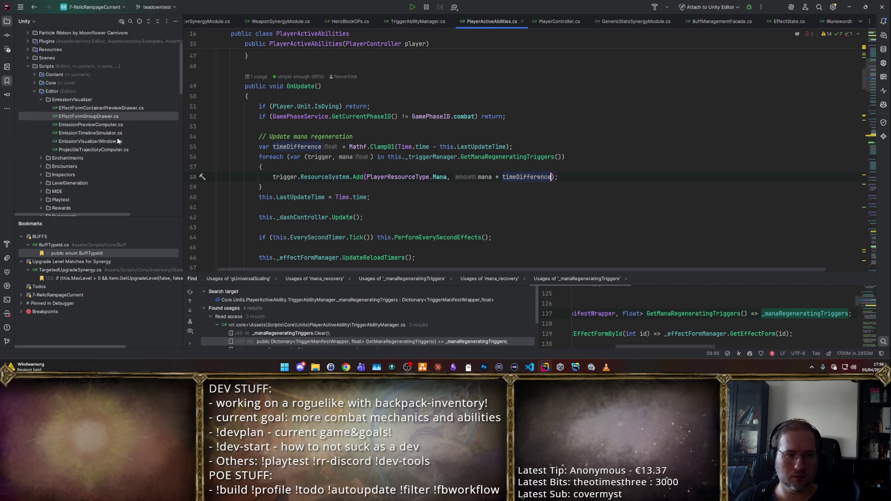
scroll(322, 18, "up", 5)
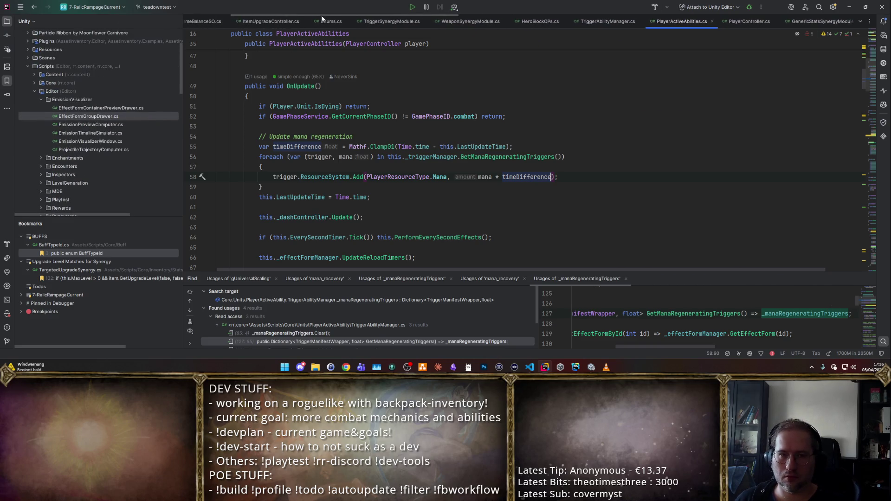
scroll(322, 19, "up", 1)
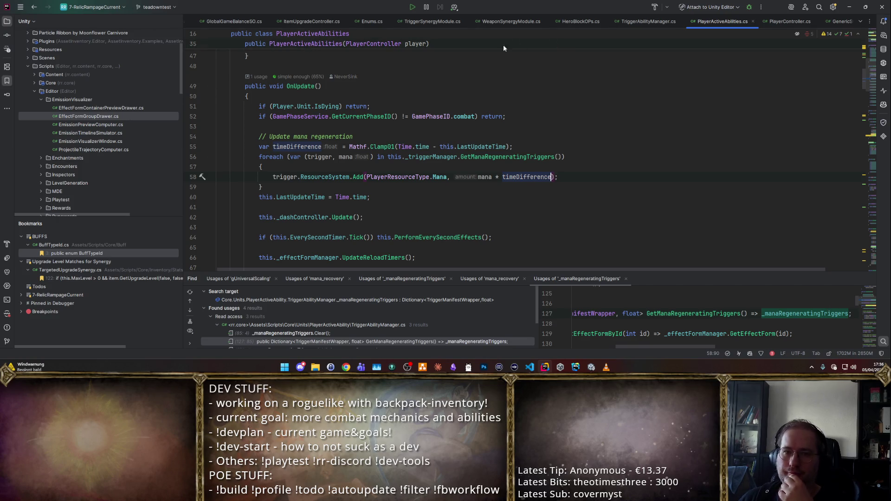
- Use symbol search to open the PlayerSpecificStatType definition in Enums.cs
key("ctrl+shift+alt+n")
type("PlayerA")
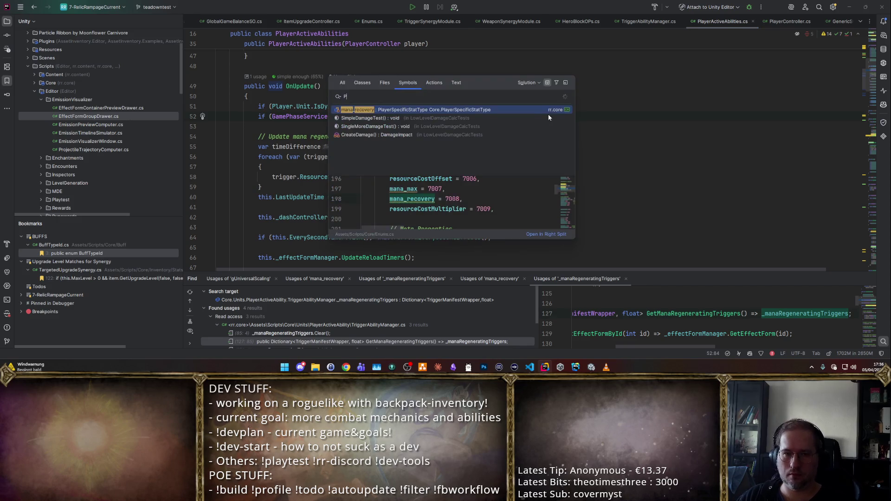
key("Down")
key("Down")
key("Down")
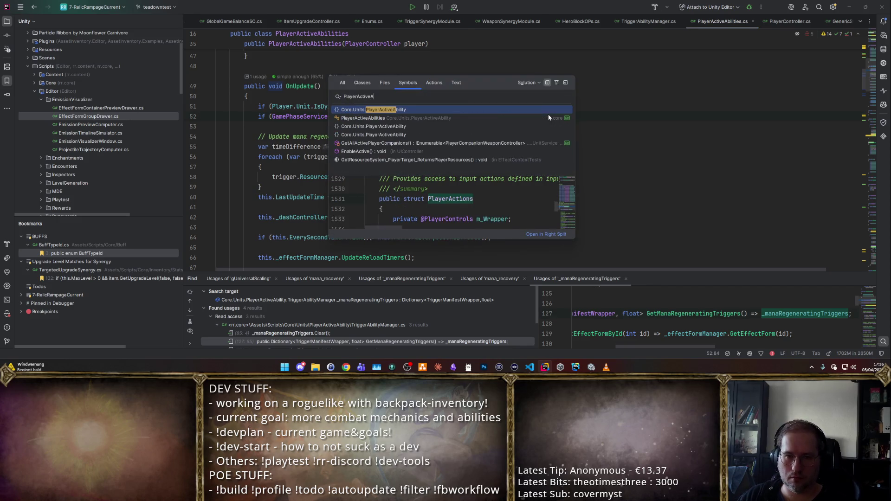
key("Return")
key("Escape")
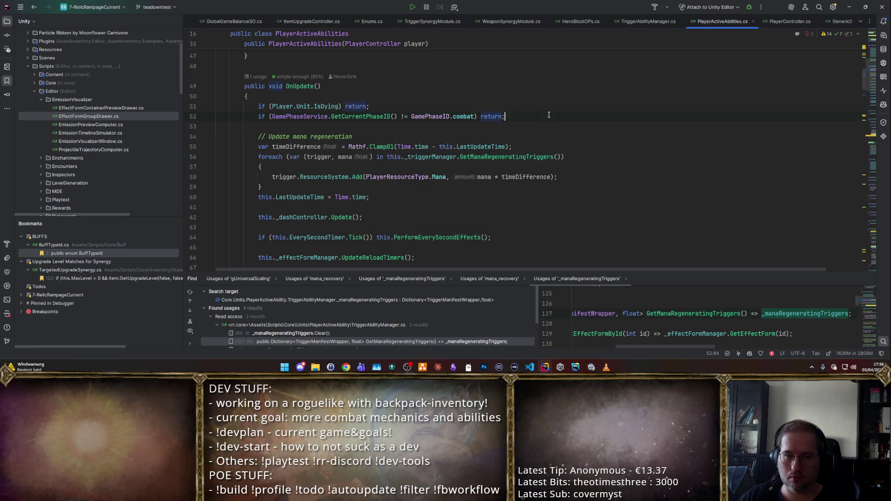
key("ctrl+shift+alt+n")
type("PlayerSpecificS")
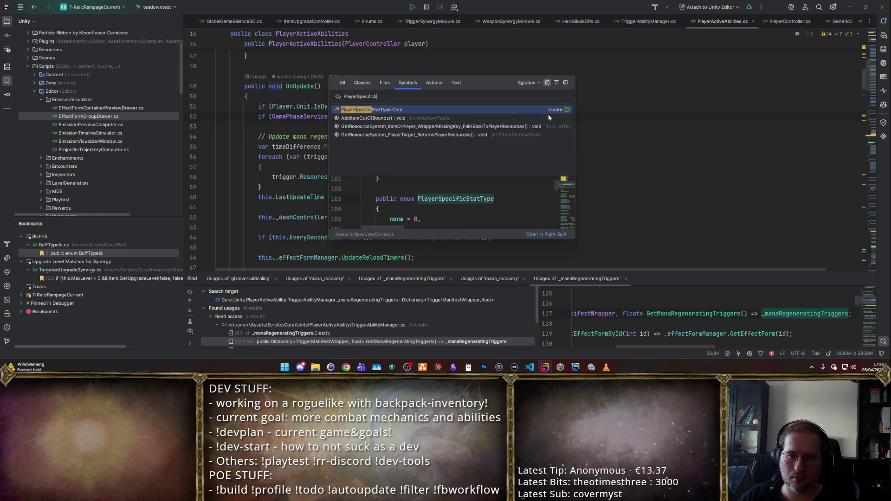
key("Return")
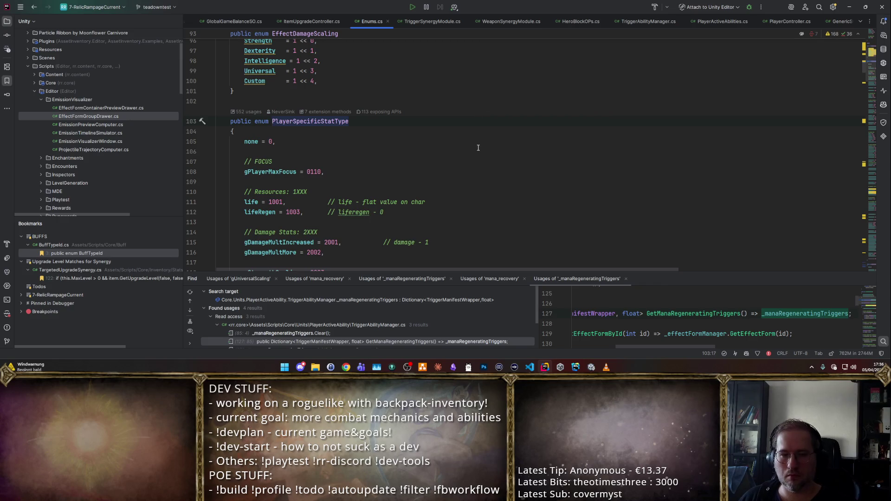
- Rename the mana_recovery stat to local_mana_recovery
key("ctrl+f")
type("manaRec")
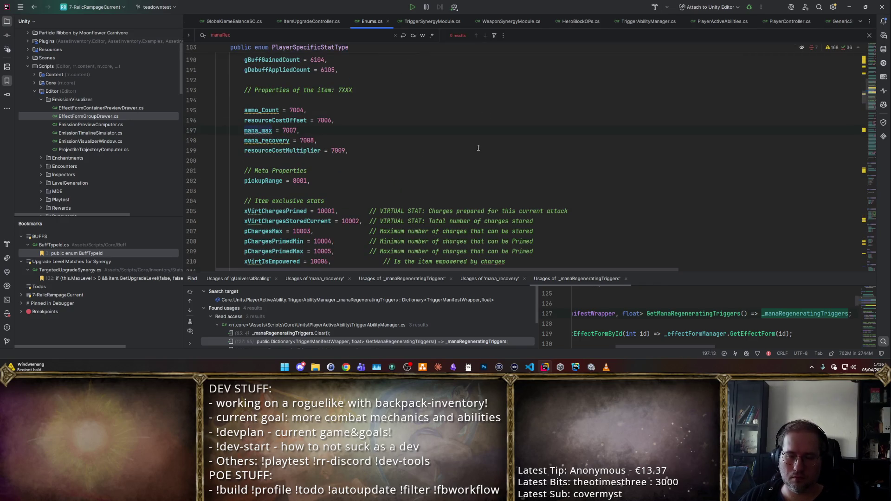
key("Escape")
left_click(280, 140, "ctrl")
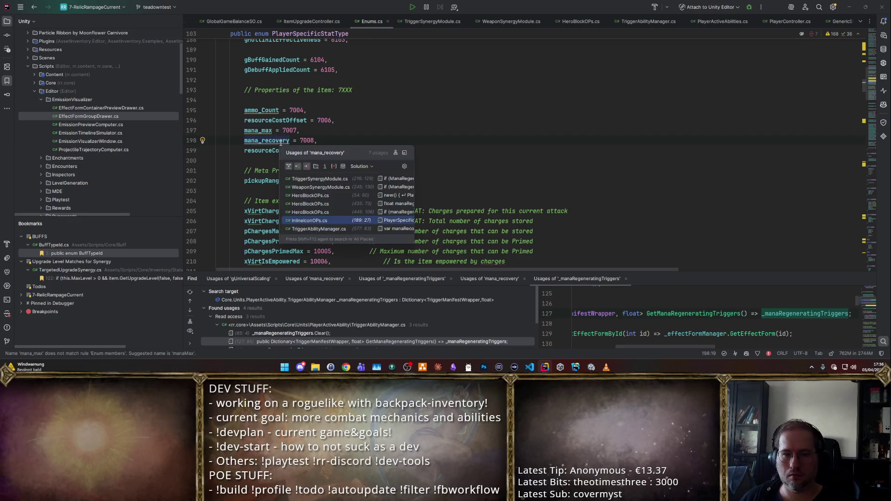
left_click(404, 120)
left_click(382, 143)
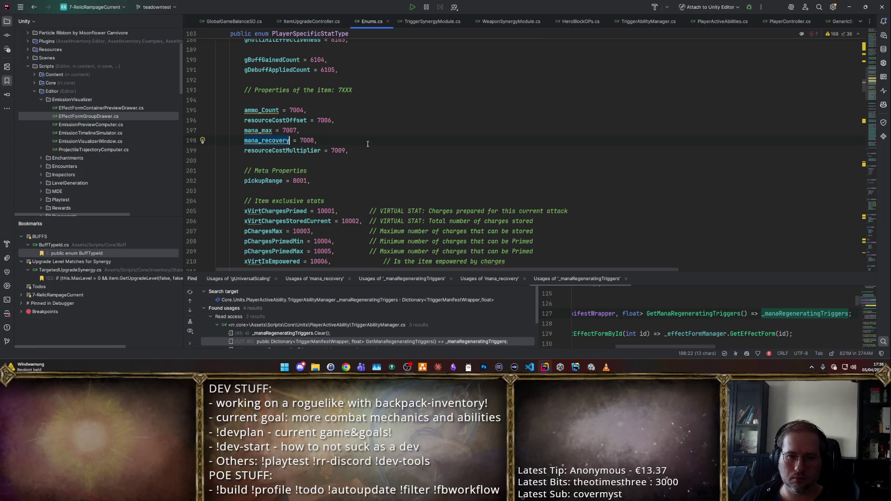
left_click(268, 141)
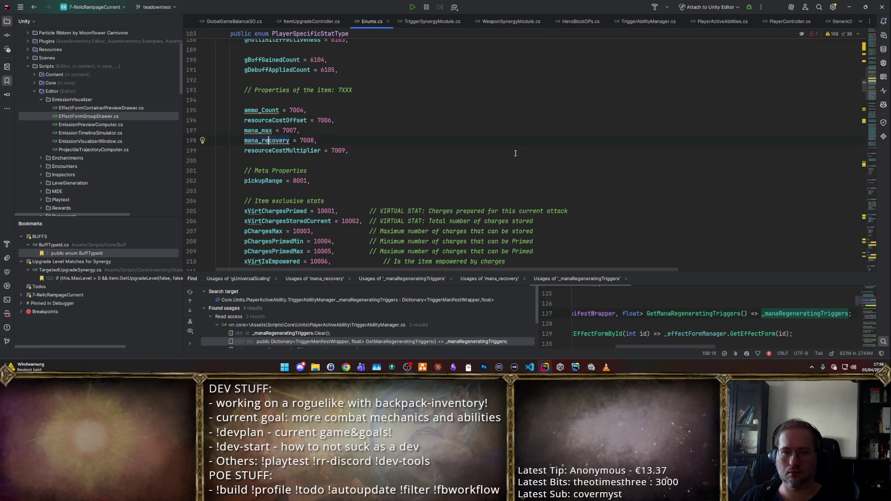
key("F2")
key("Home")
type("local_")
key("Return")
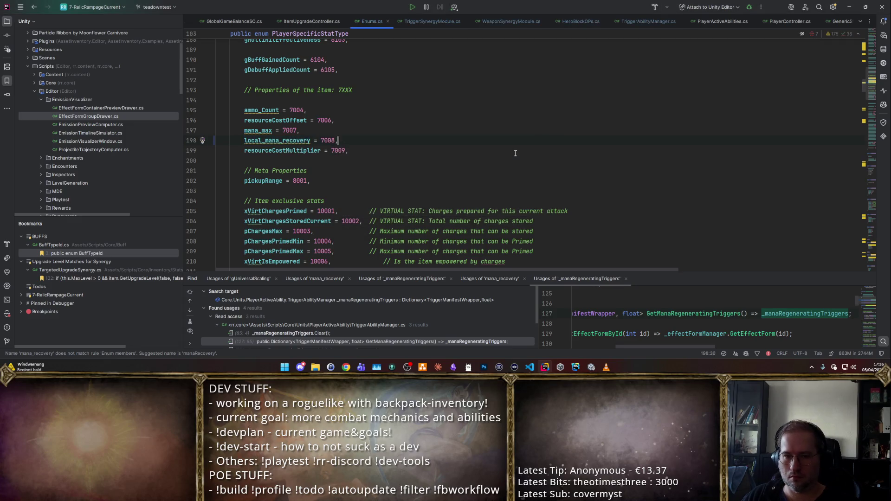
- Add a global_mana_regen = 7010 entry below resourceCostMultiplier in PlayerSpecificStatType
key("shift+Return")
type("global")
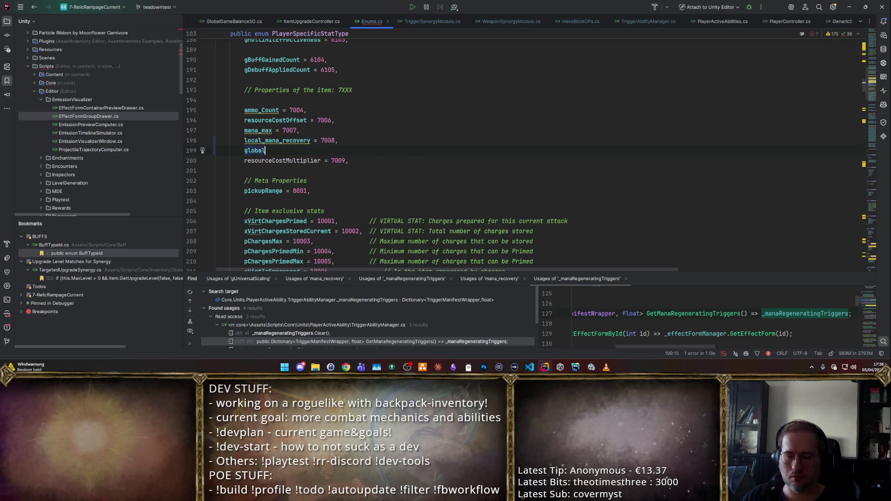
type("_mana_regen = ")
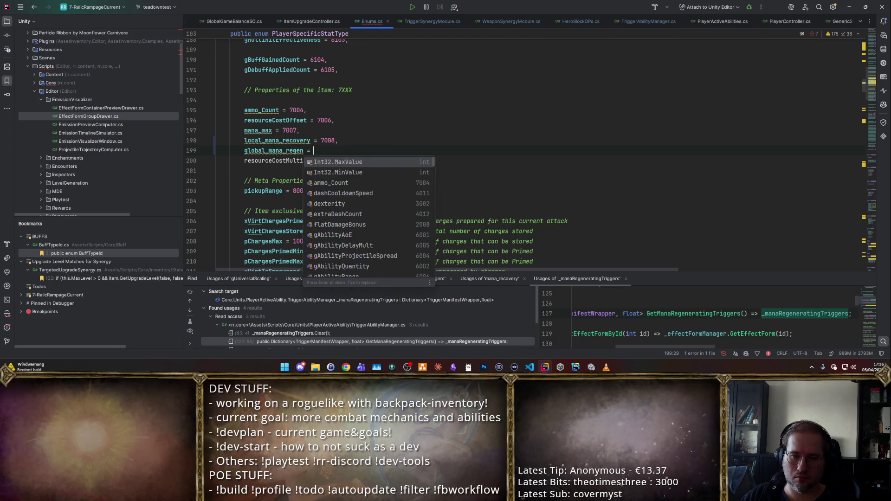
type("7009,")
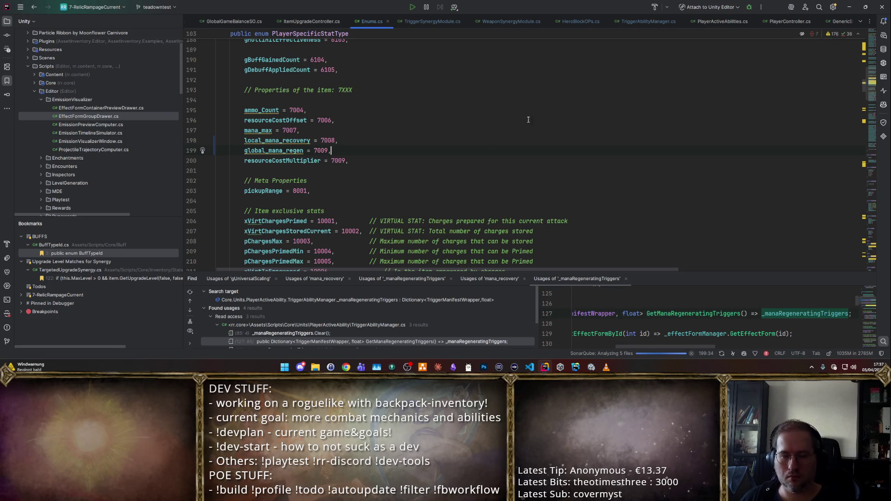
left_click(326, 150)
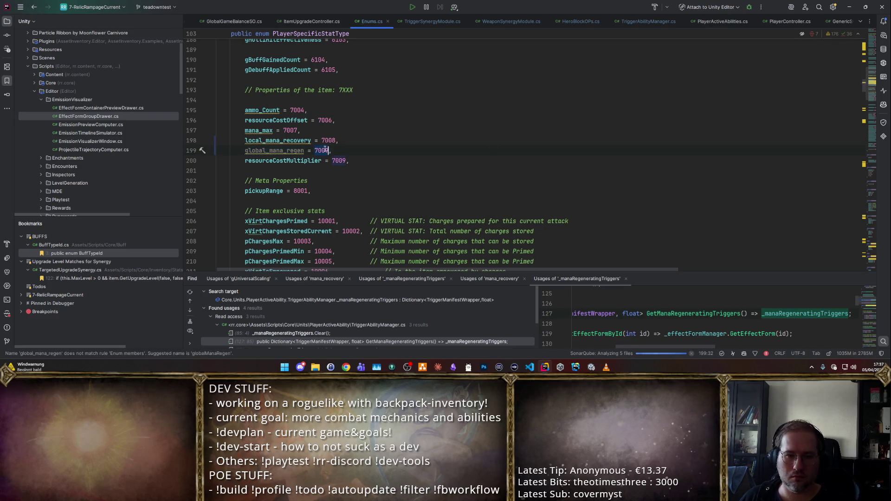
key("BackSpace")
key("Delete")
type("10")
key("alt+shift+Down")
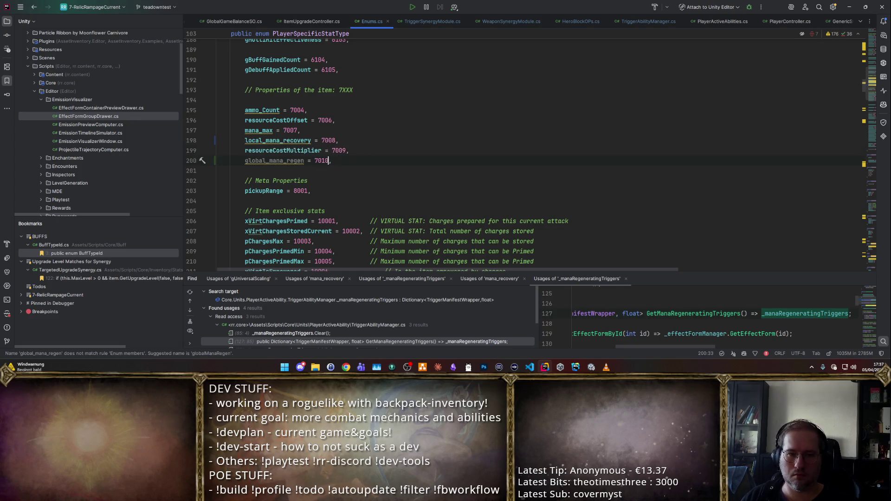
key("Home")
key("ctrl+shift+Right")
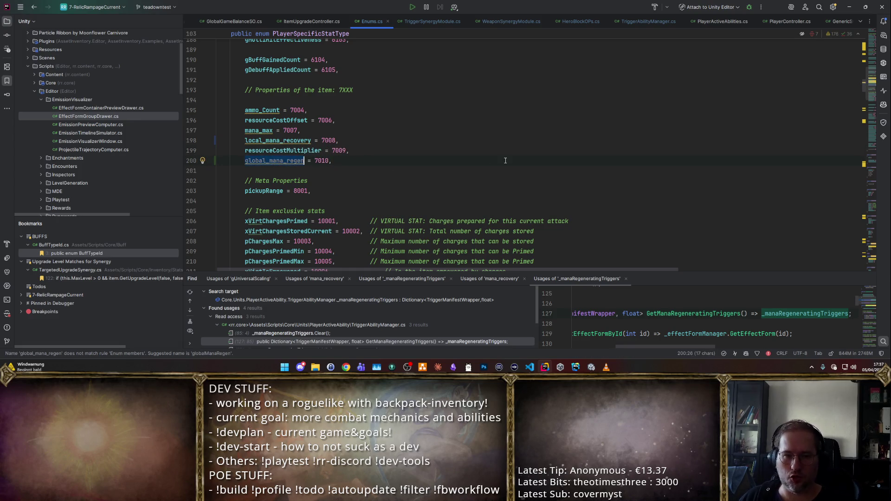
key("ctrl+Tab")
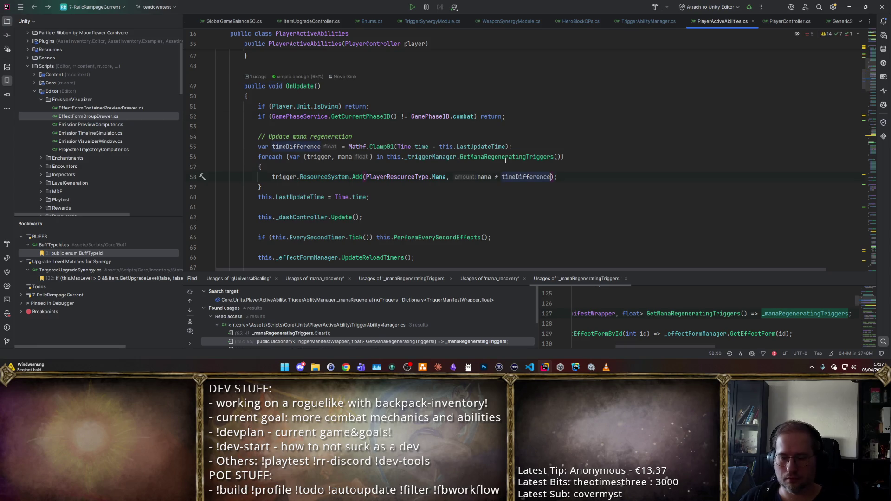
- Append '* PlayerSpecificStatType.global_mana_regen.GetPlayerStat()' after timeDifference on line 58
type("* ")
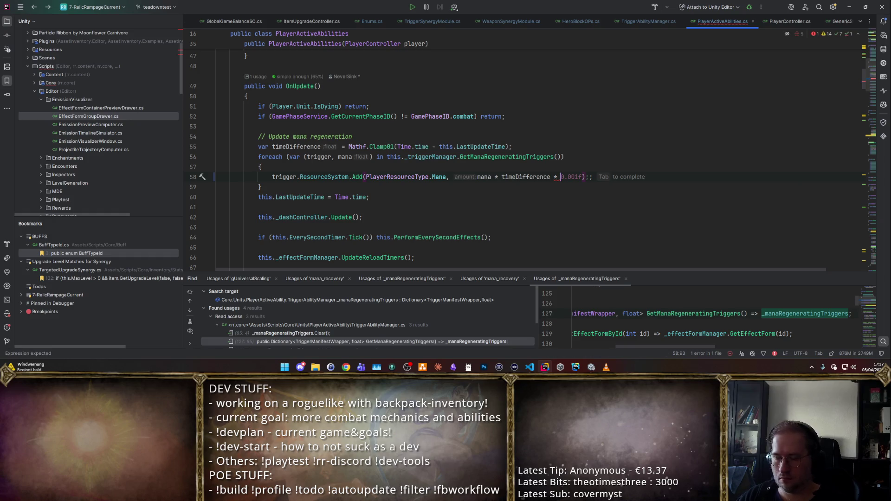
type("PlayerSpecificStatType.")
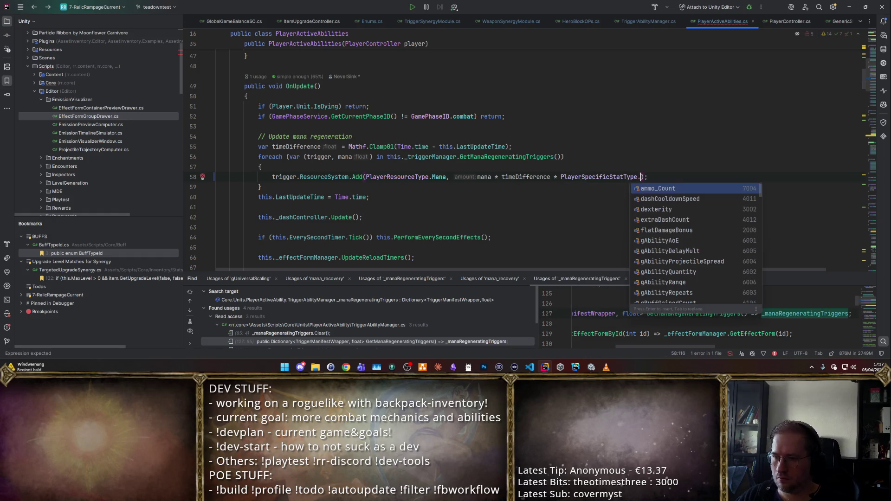
type("global_mana_regen.")
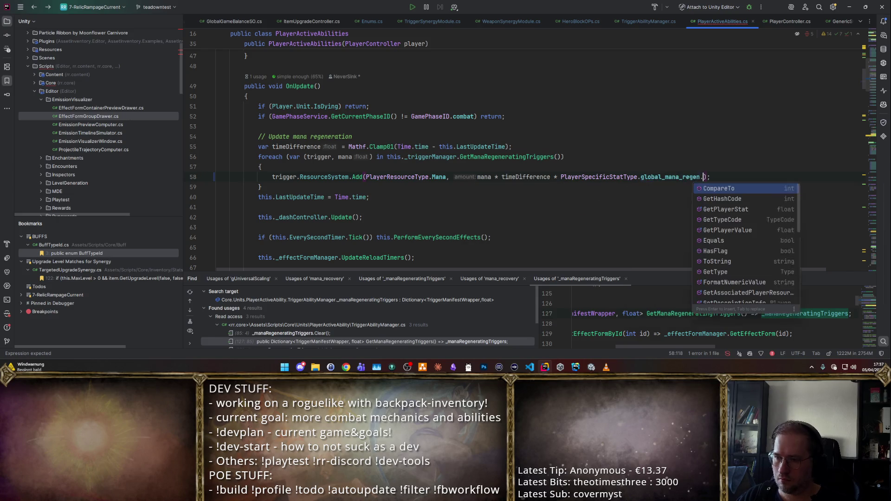
type("GetP")
key("Return")
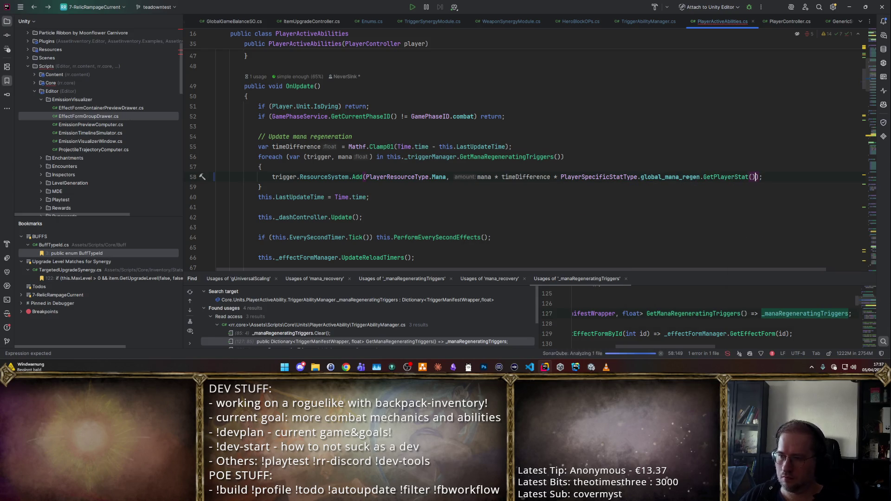
left_click(652, 175)
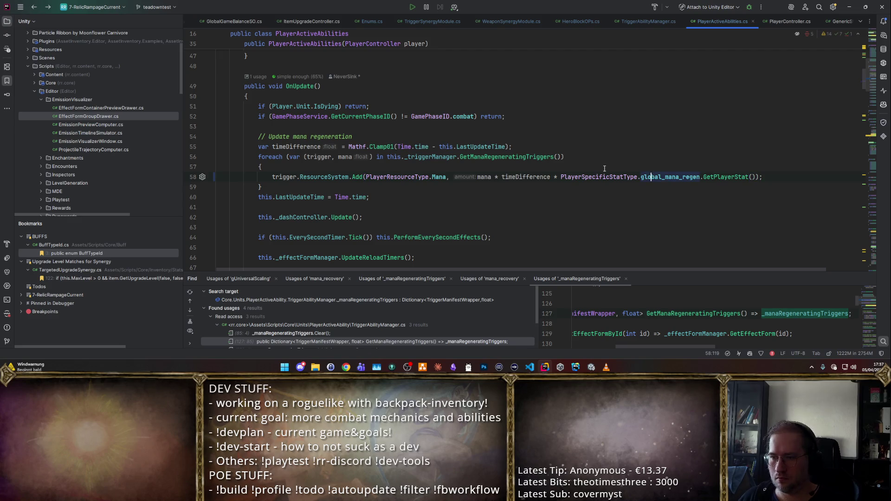
left_click_drag(554, 176, 754, 177)
left_click_drag(354, 136, 216, 126)
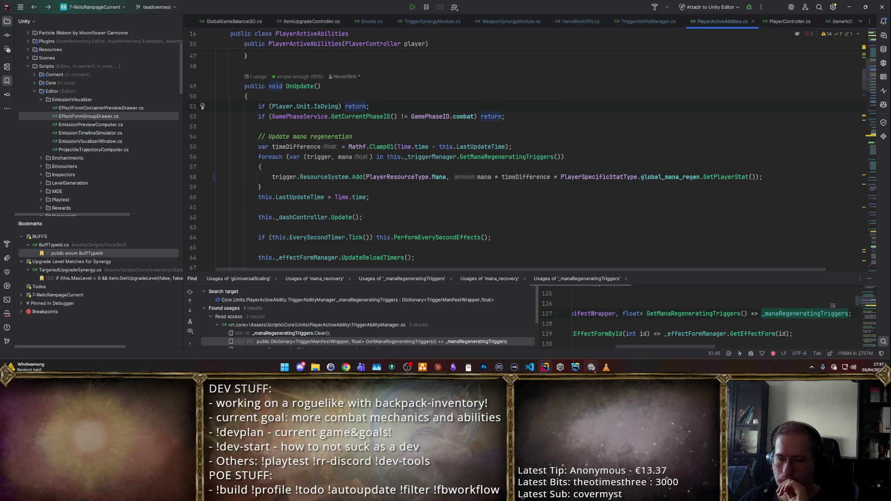
- Back in Unity after compiling, add a passive Global_mana_regen synergy stat to PlayerStartingStats
left_click(590, 367)
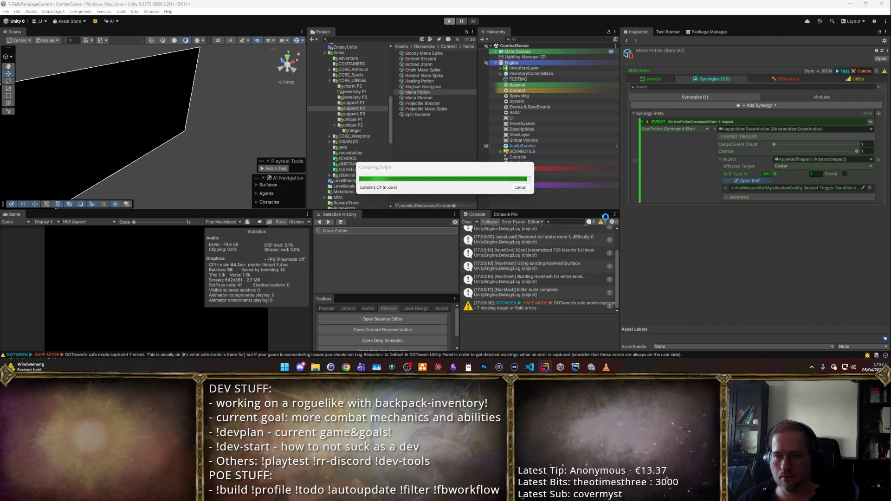
key("alt+Tab")
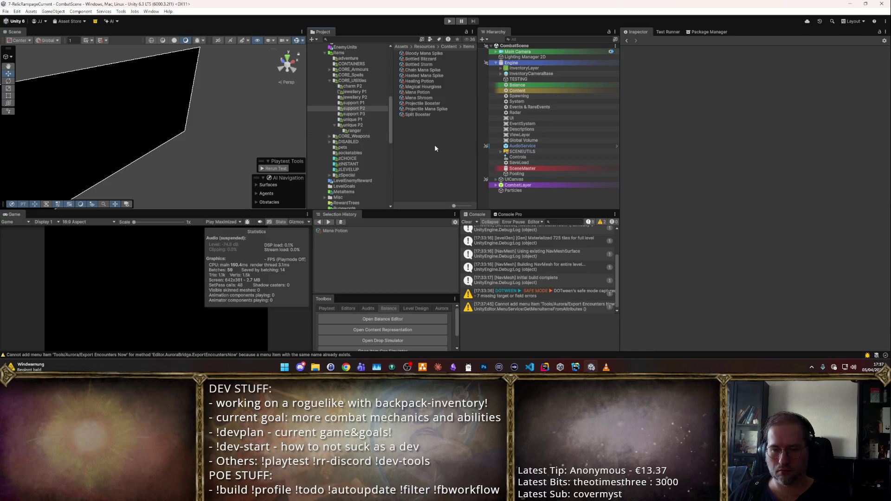
scroll(338, 140, "down", 2)
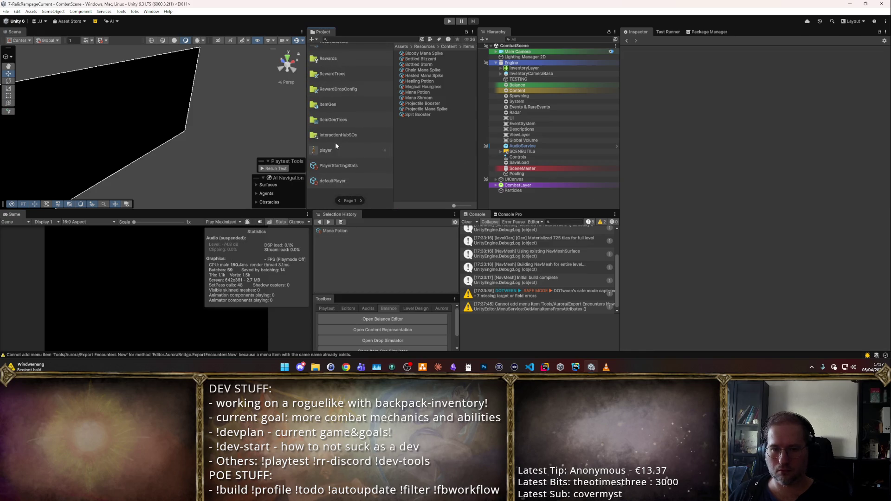
scroll(335, 146, "up", 2)
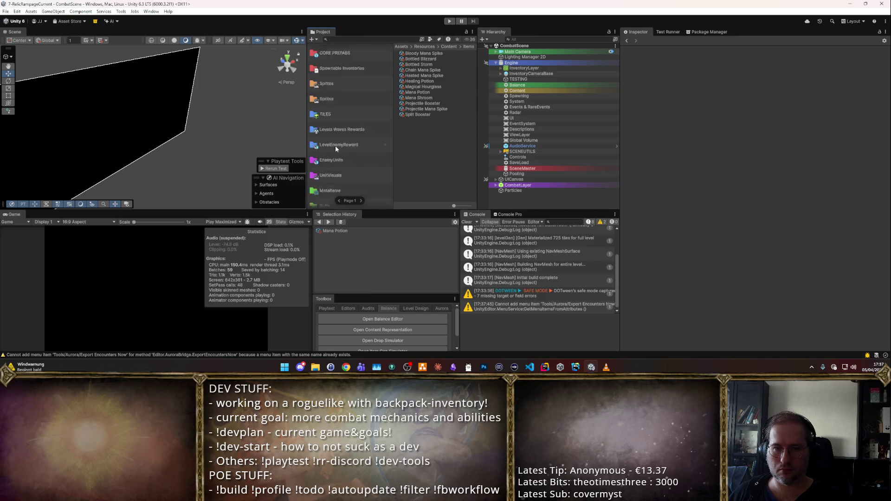
scroll(331, 167, "down", 2)
left_click(348, 165)
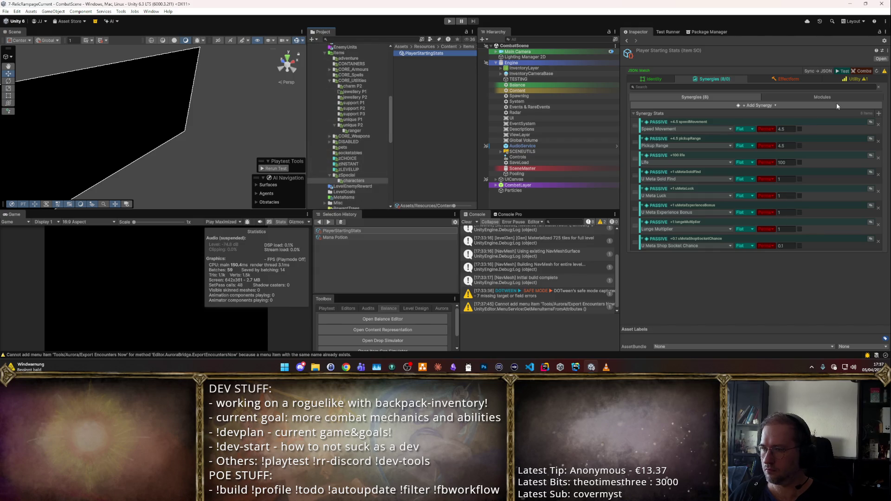
left_click(878, 113)
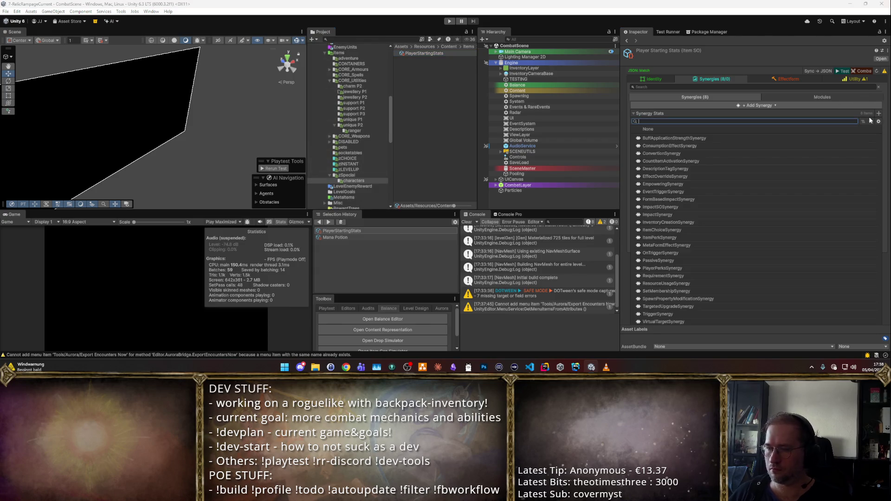
key("Return")
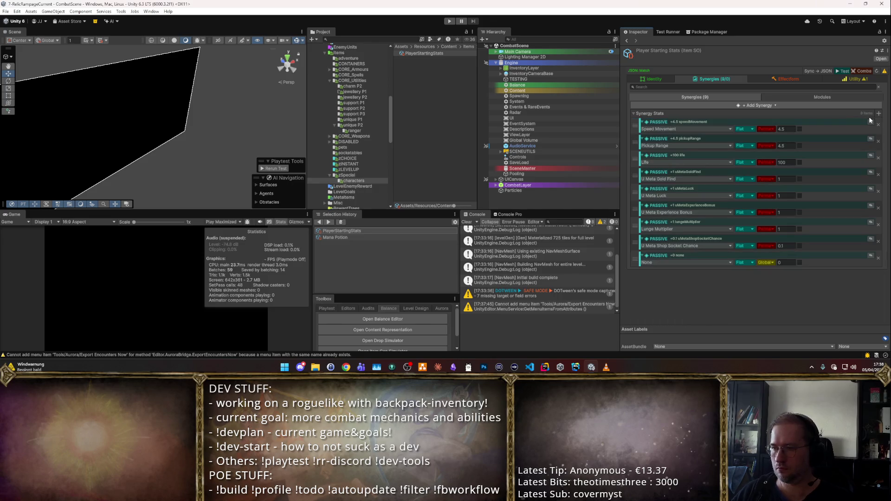
left_click(675, 262)
type("Glo")
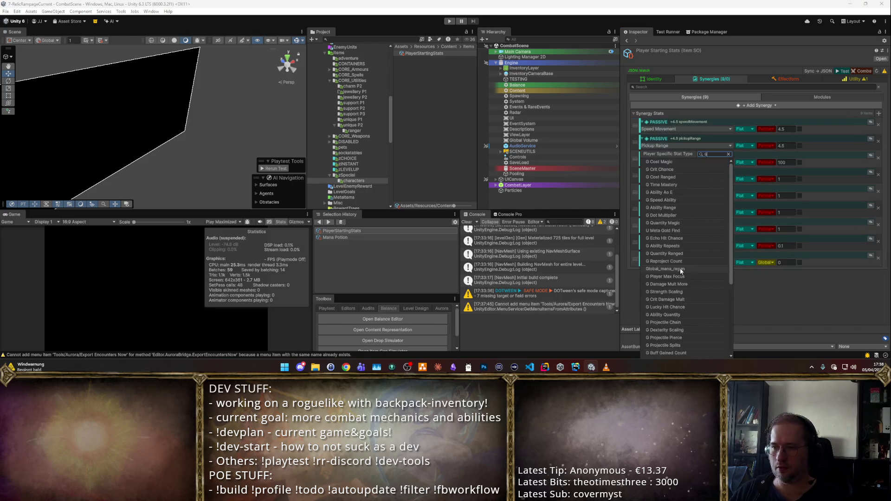
key("Return")
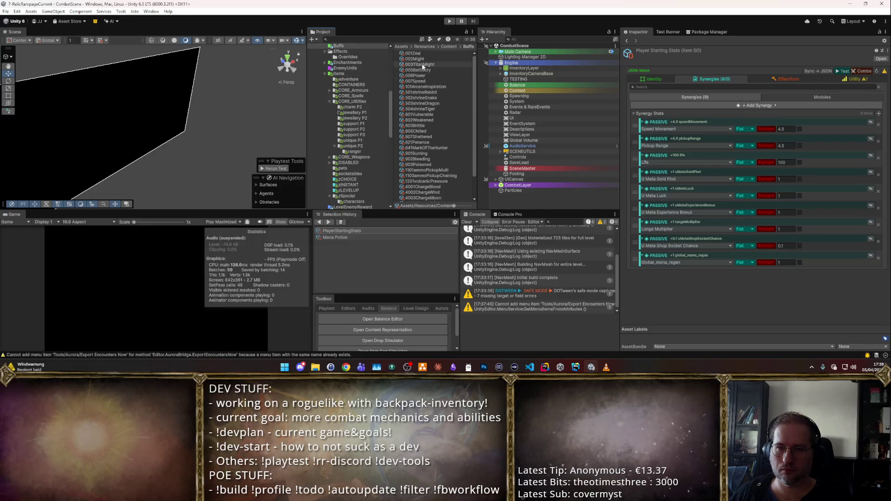
- Set 101ArcaneInspiration's Strength to 10 with Flat stacking logic and enter Play mode
left_click(425, 87)
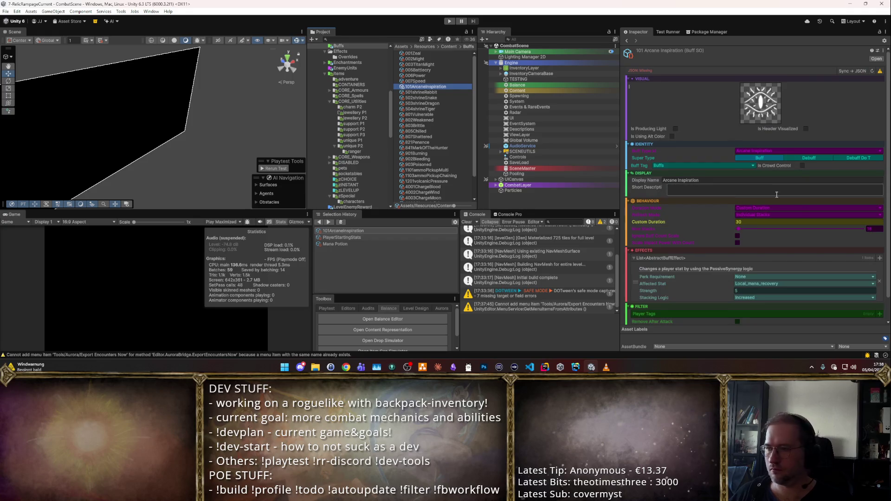
scroll(775, 193, "down", 1)
left_click(762, 267)
left_click(752, 273)
left_click(751, 290)
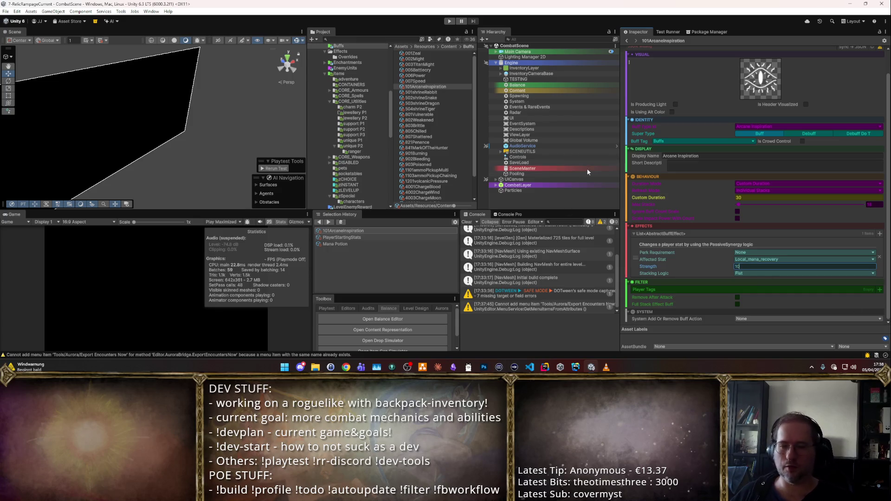
left_click(449, 21)
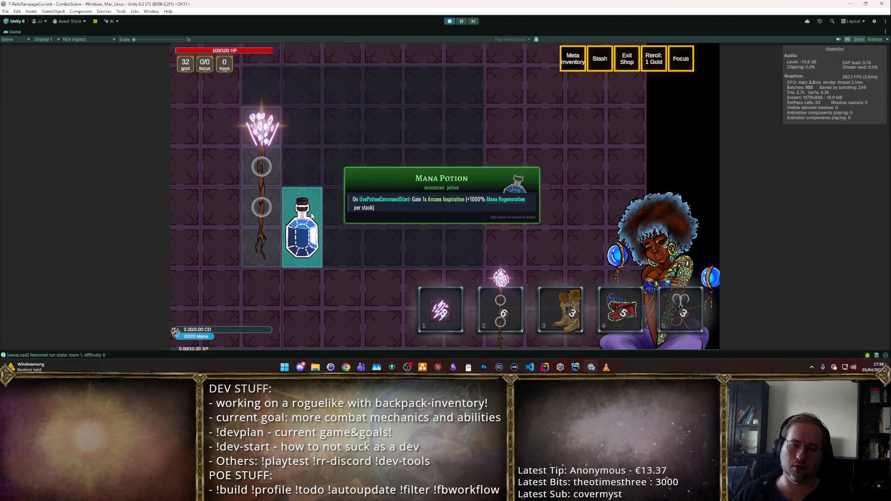
- Enter the Exploration Zone, cast a spell and fight goblins with Arcane Inspiration active, then stop playing
key("Escape")
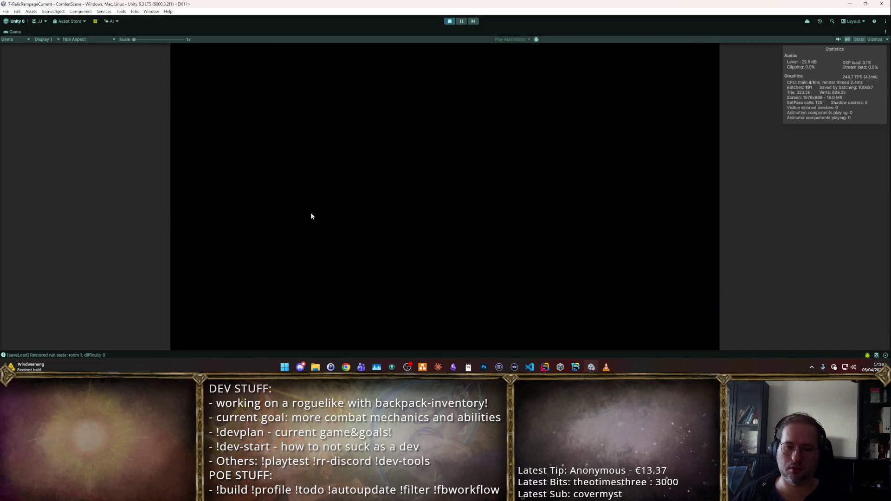
left_click(313, 215)
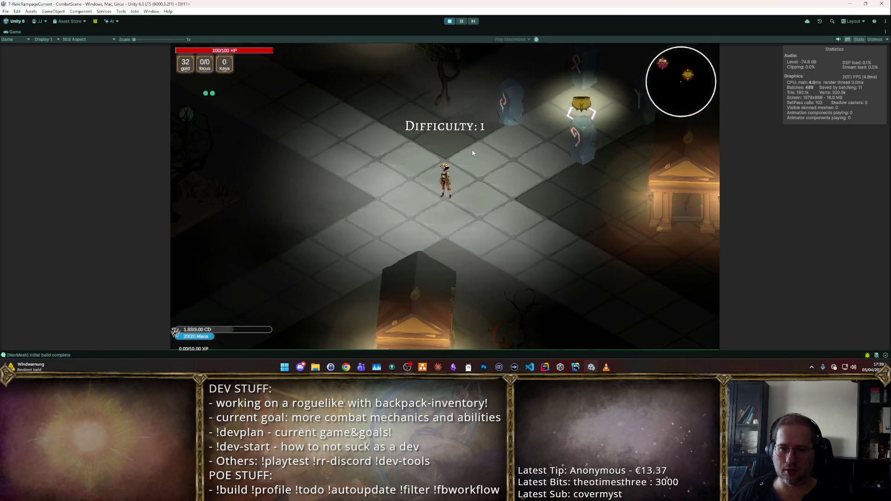
key("t")
key("t")
left_click(474, 176)
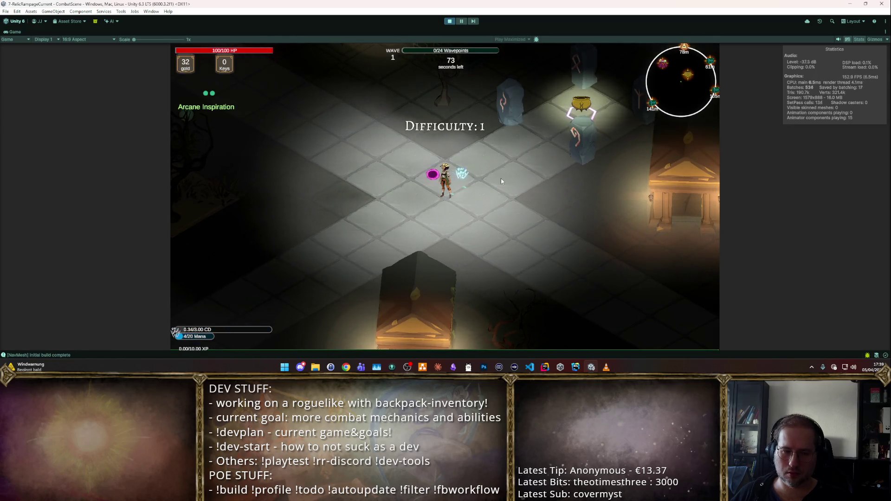
key("a")
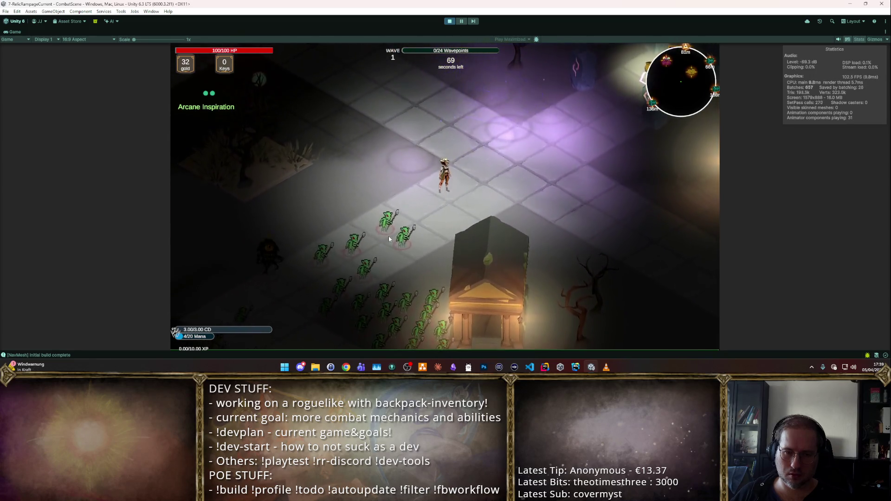
key("t")
key("d")
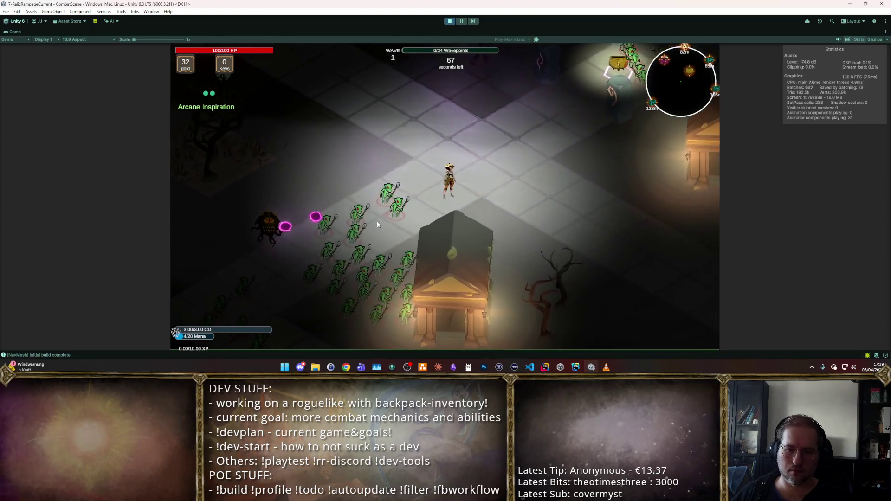
left_click(449, 21)
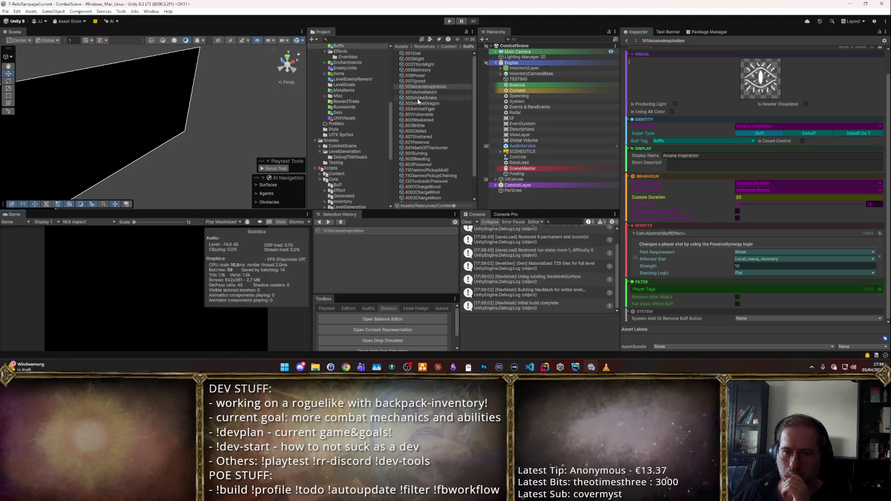
- Open PlayerStartingStats from defaultPlayer and expand its synergy entries to check Global_mana_regen at 1
scroll(346, 140, "down", 3)
left_click(342, 180)
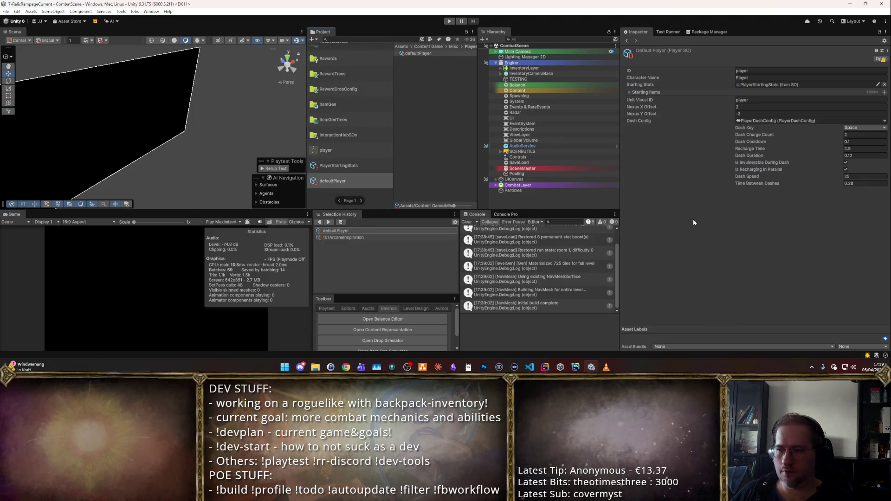
left_click(360, 162)
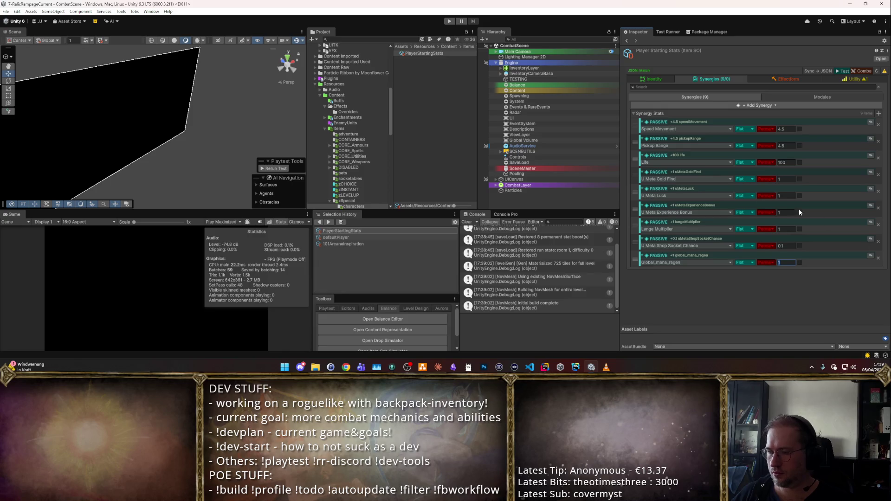
left_click(871, 256)
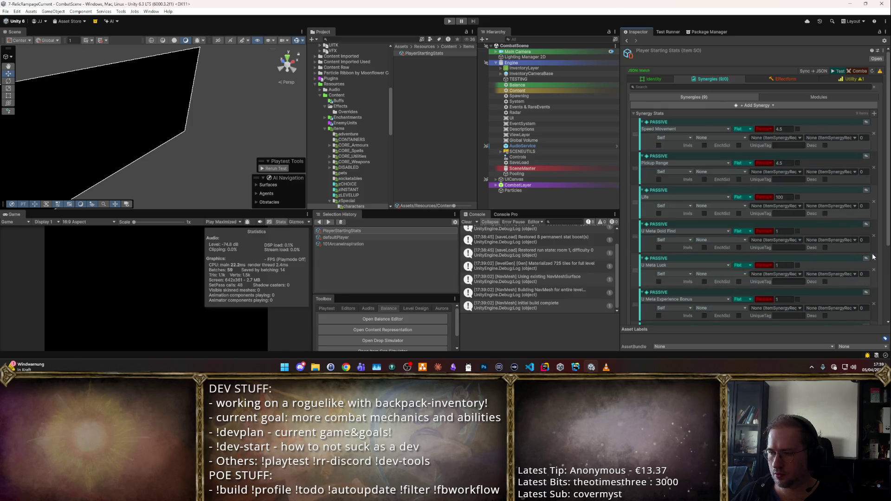
scroll(863, 264, "down", 3)
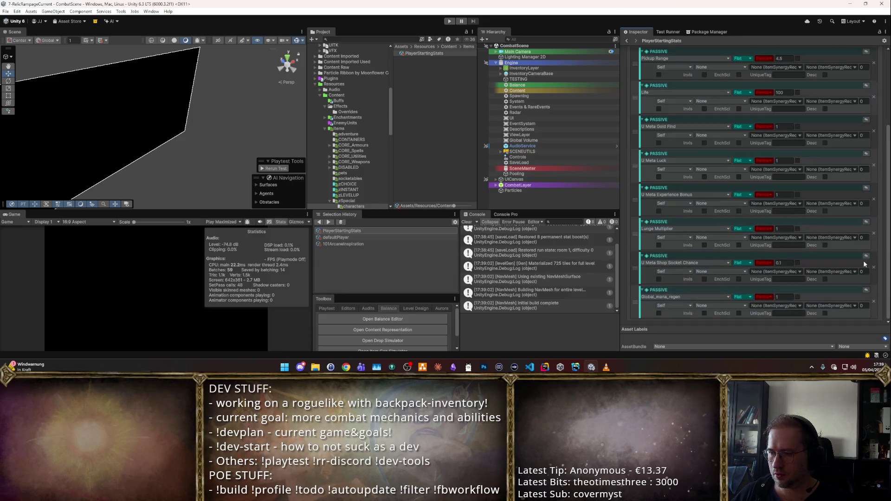
left_click(865, 290)
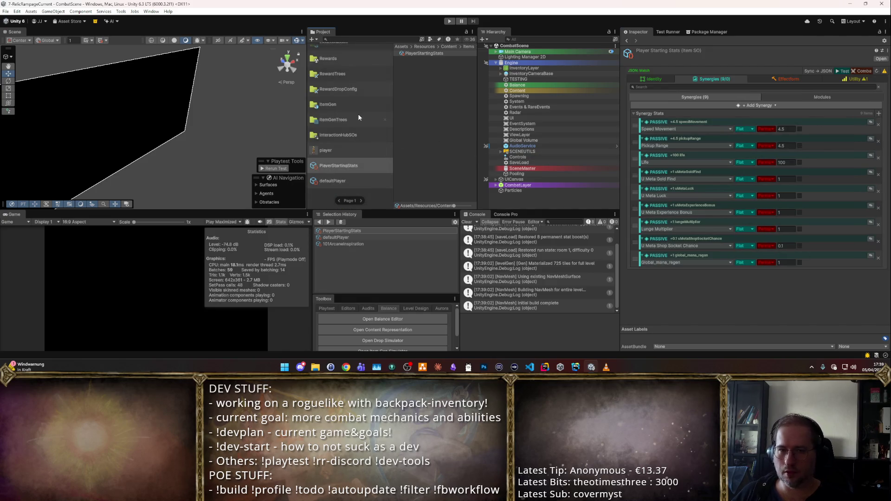
scroll(361, 118, "up", 5)
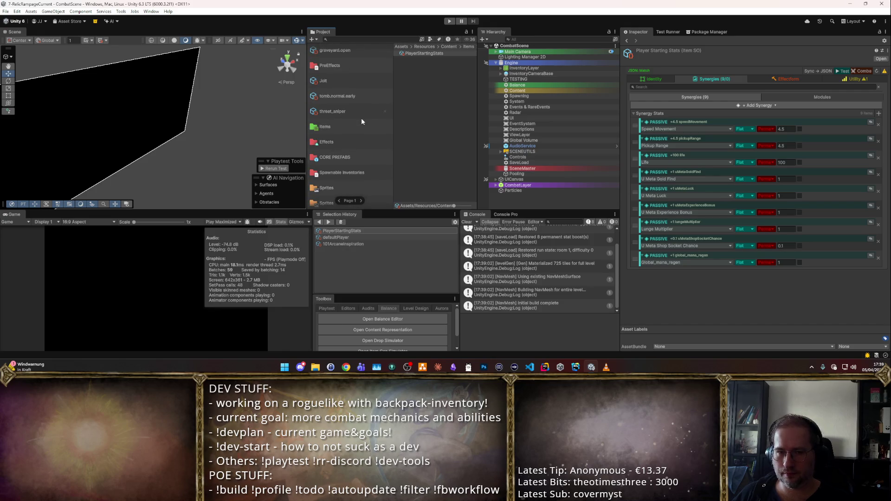
scroll(361, 121, "down", 3)
scroll(361, 118, "up", 1)
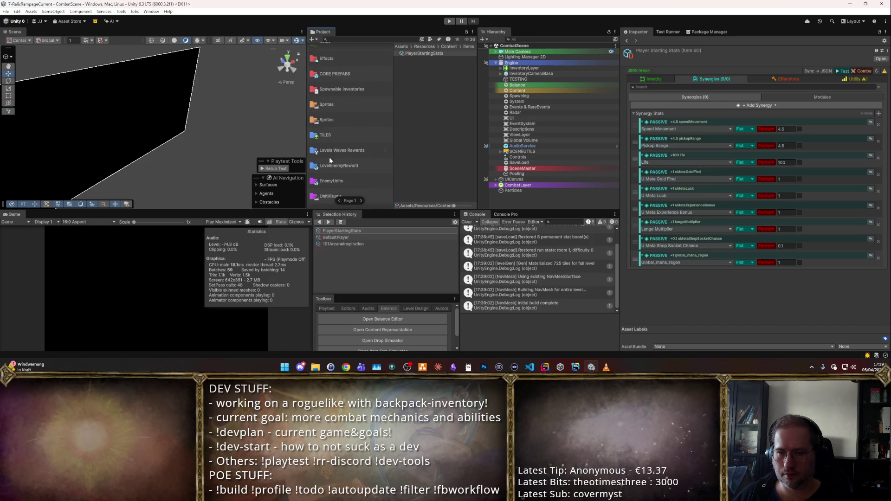
scroll(338, 141, "down", 2)
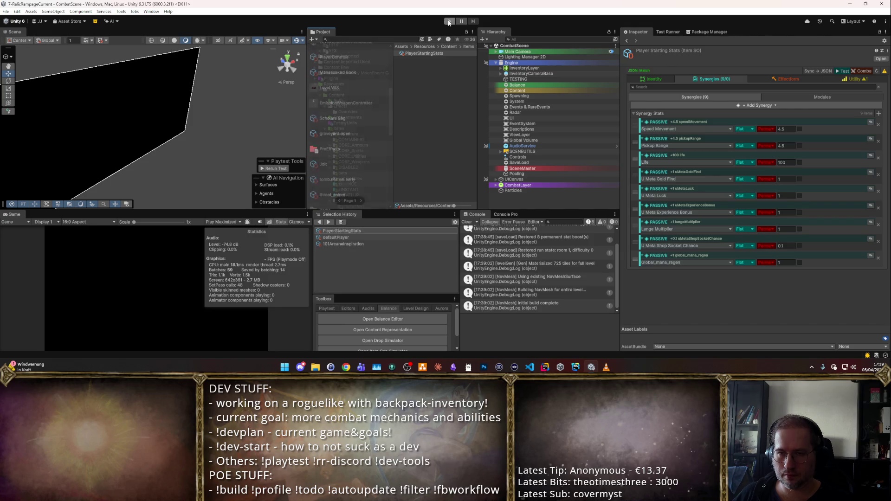
- Playtest: sell the potion to the shopkeeper and cast abilities until mana drops to 4/20
left_click(449, 21)
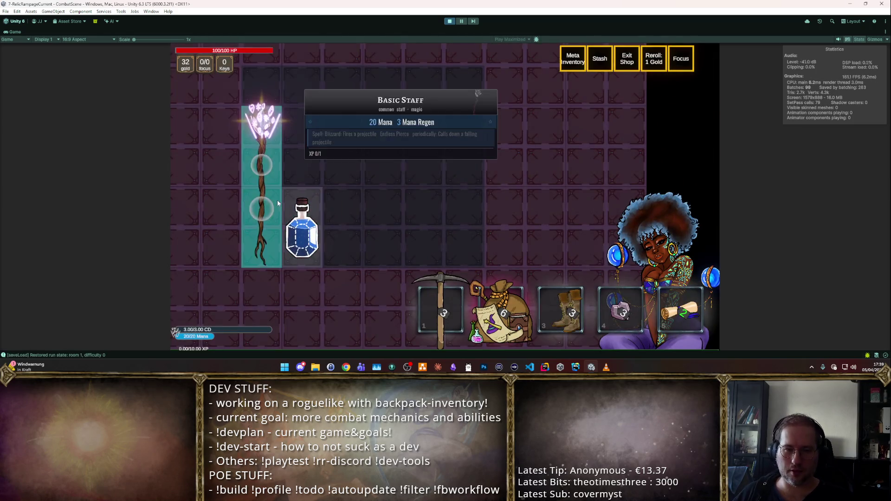
mouse_move(297, 227)
left_mouse_down()
mouse_move(375, 223)
mouse_move(648, 263)
mouse_move(640, 252)
left_mouse_up()
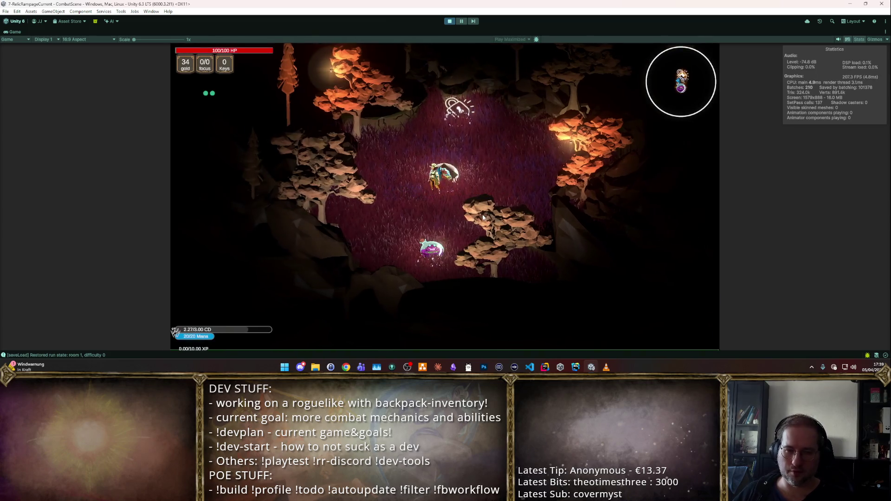
left_click(492, 227)
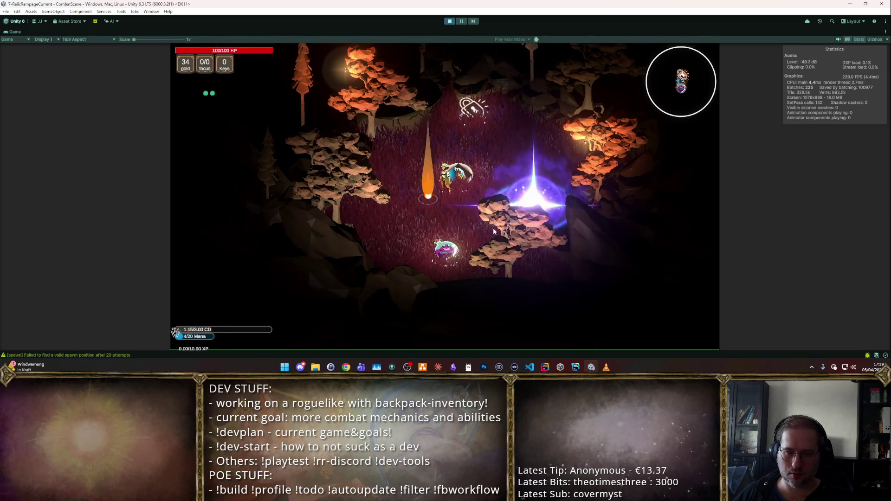
left_click(448, 22)
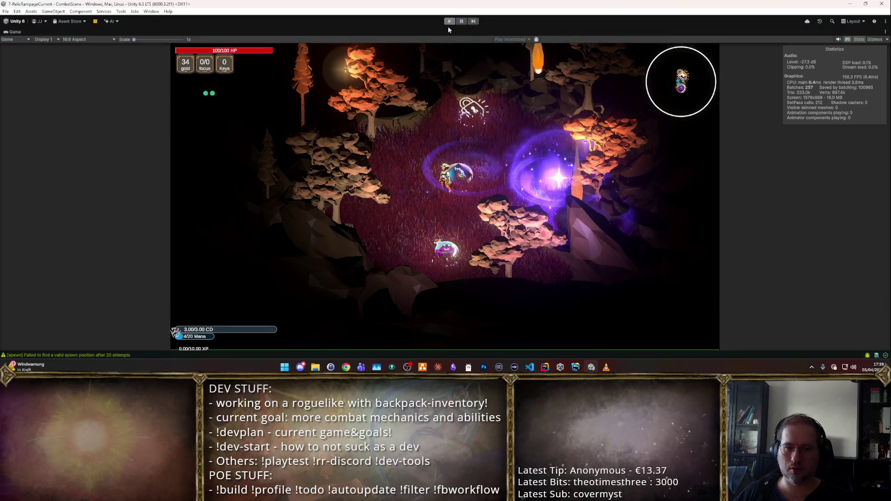
key("alt+Tab")
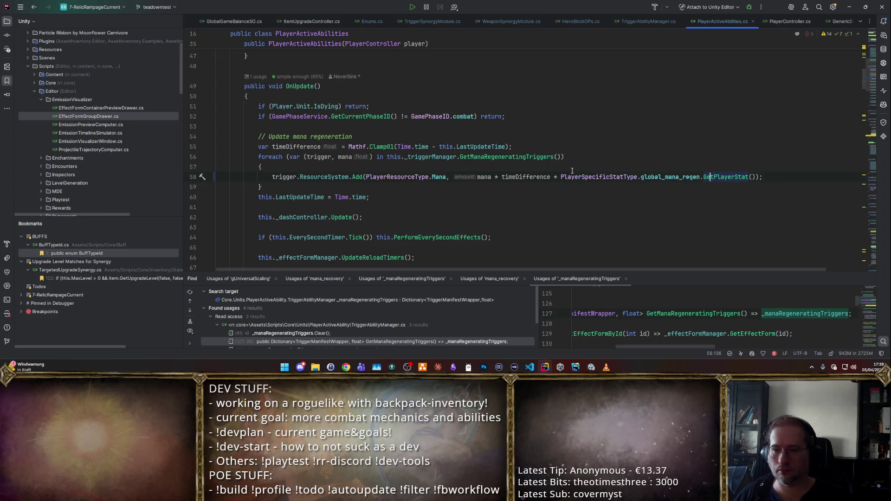
- Review the OnUpdate mana regen line near line 58 of PlayerActiveAbilities.cs, scaled by global_mana_regen
scroll(555, 171, "down", 1)
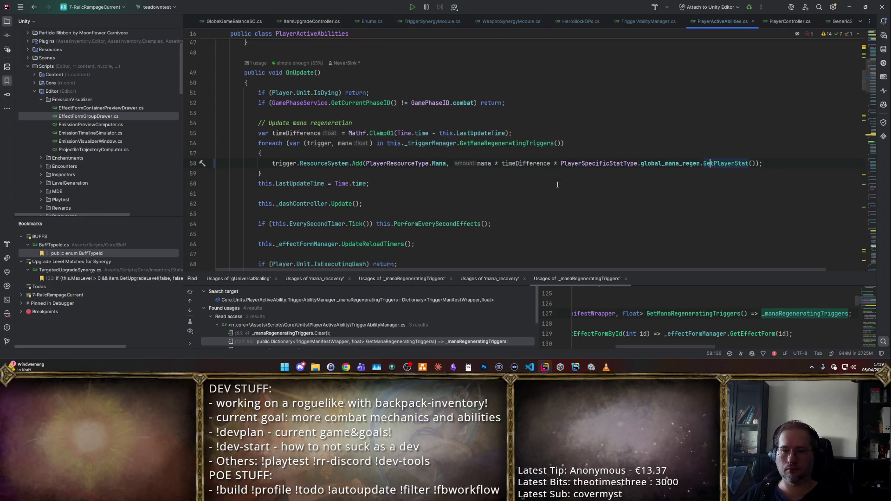
left_click(328, 147)
scroll(496, 167, "down", 3)
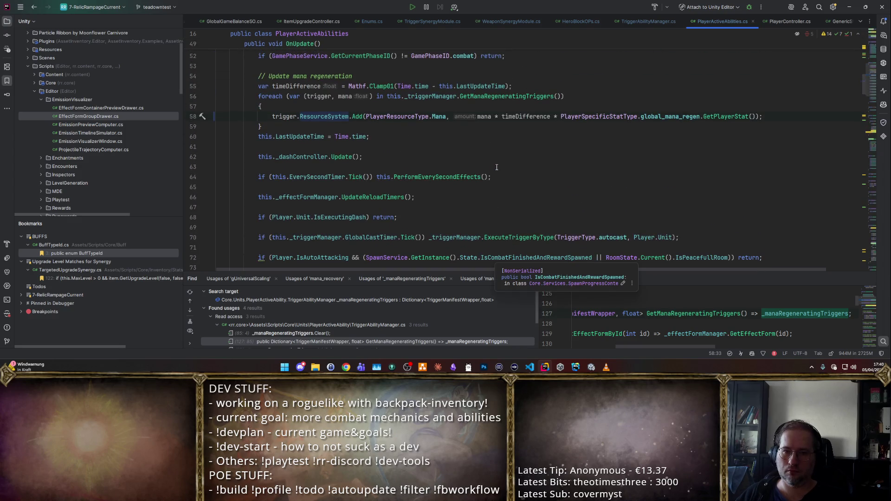
scroll(497, 167, "down", 3)
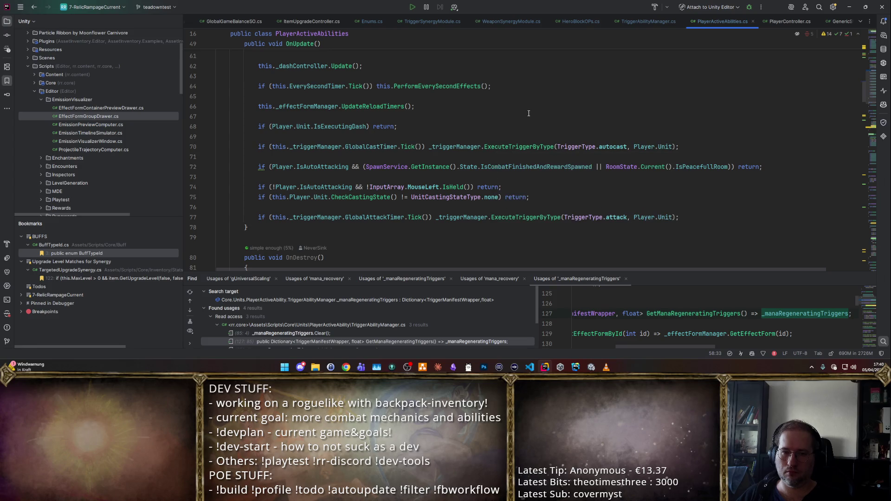
scroll(528, 113, "up", 5)
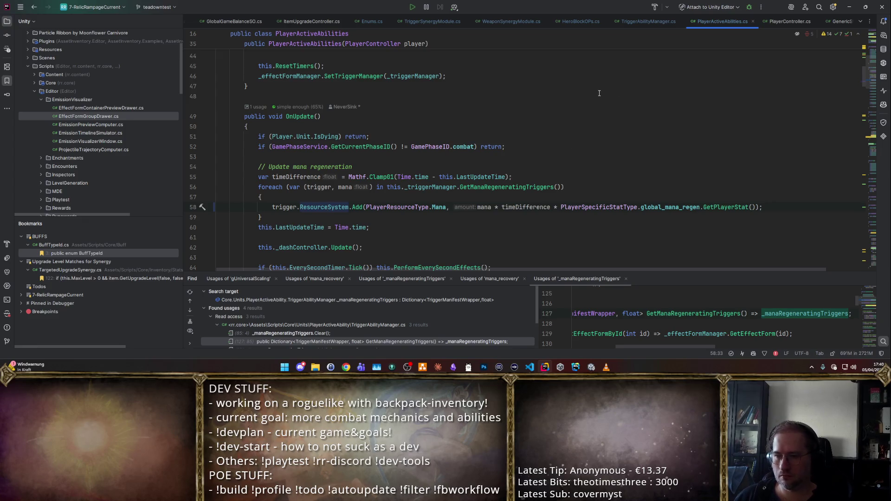
key("alt+Tab")
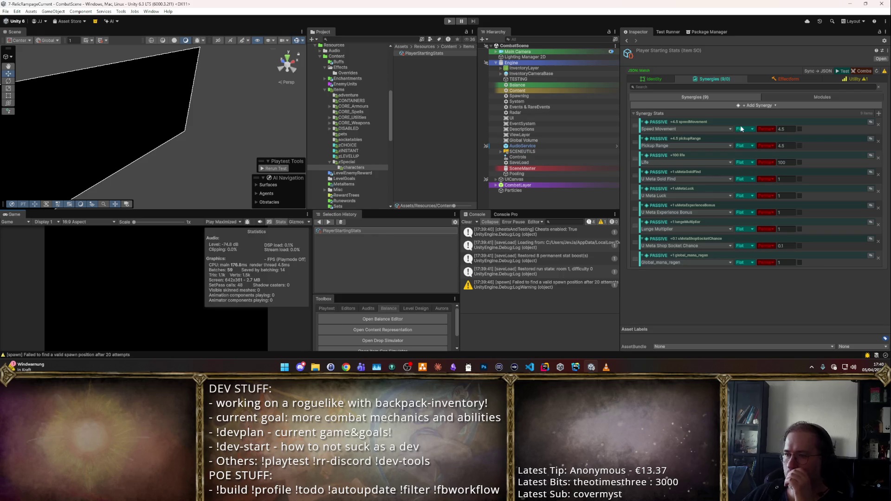
- Confirm the PlayerStartingStats synergy entry uses Global_mana_regen and expand its details
left_click(702, 261)
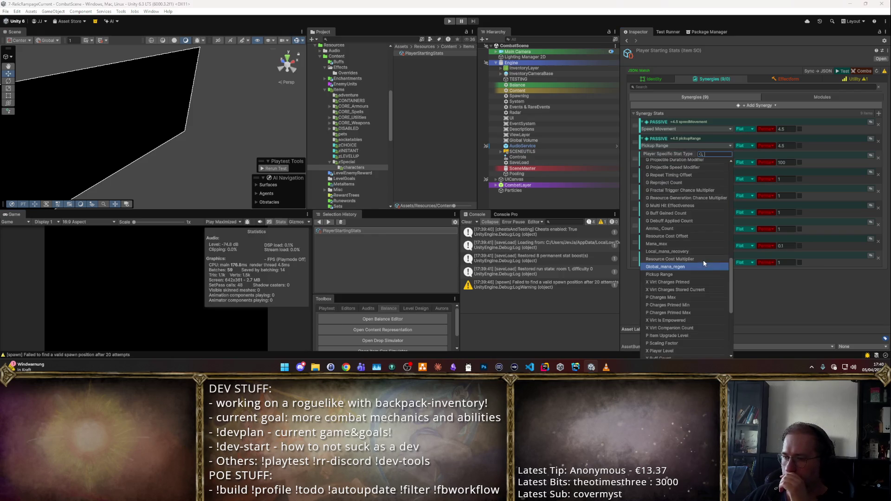
left_click(789, 300)
left_click(864, 254)
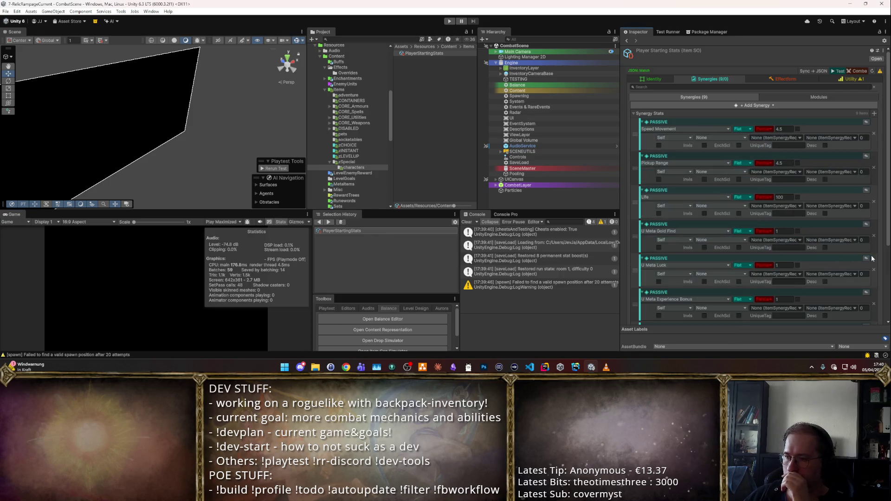
scroll(861, 258, "down", 3)
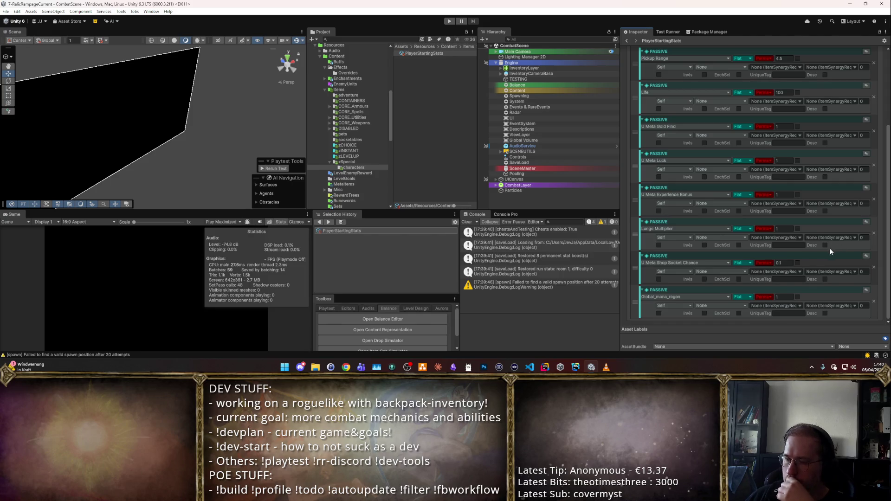
key("alt+Tab")
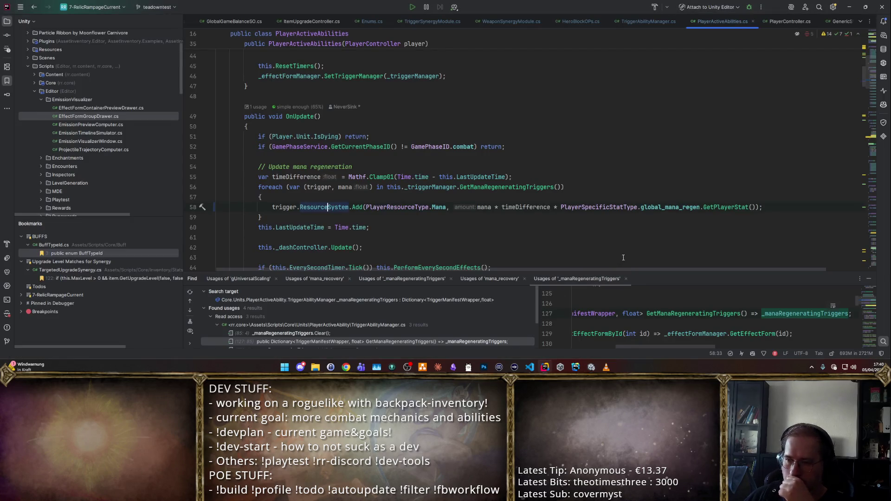
- Check the global_mana_regen declaration in Enums.cs and its use in the mana regen line
left_click(664, 210, "ctrl")
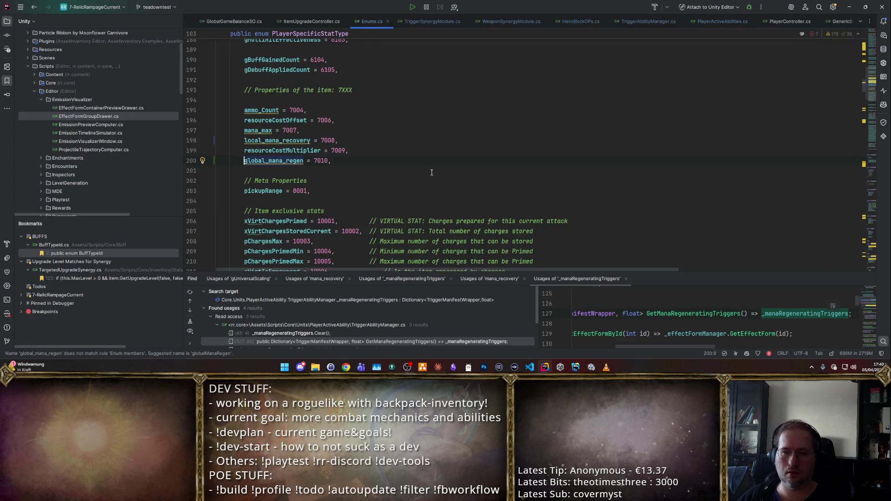
left_click(277, 161, "ctrl")
key("alt+Tab")
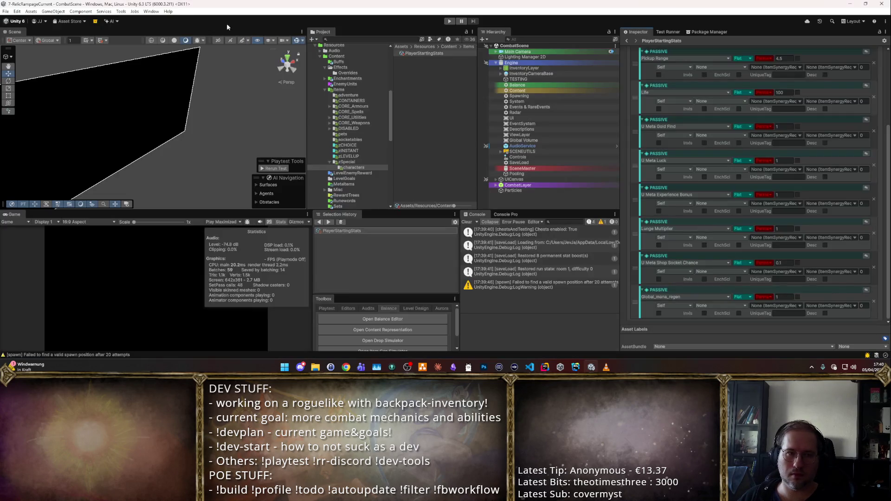
- Enable script compilation from the Tools menu so Unity recompiles
left_click(122, 12)
left_click(158, 117)
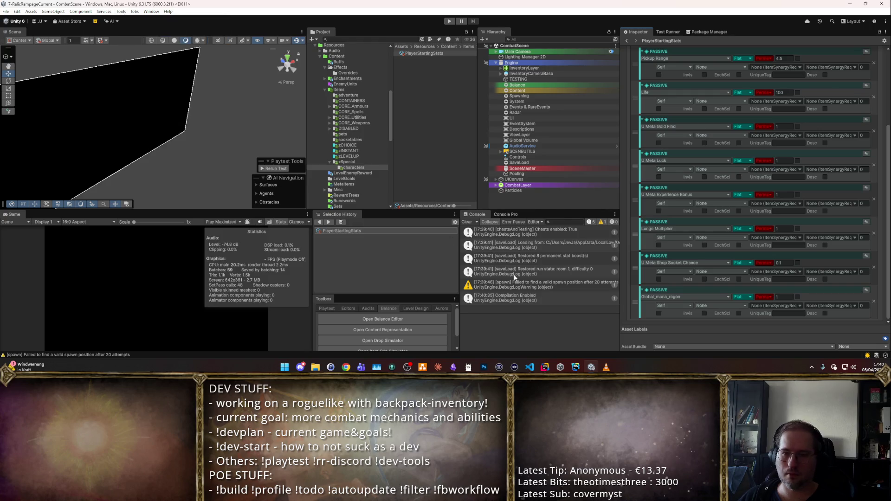
key("alt+Tab")
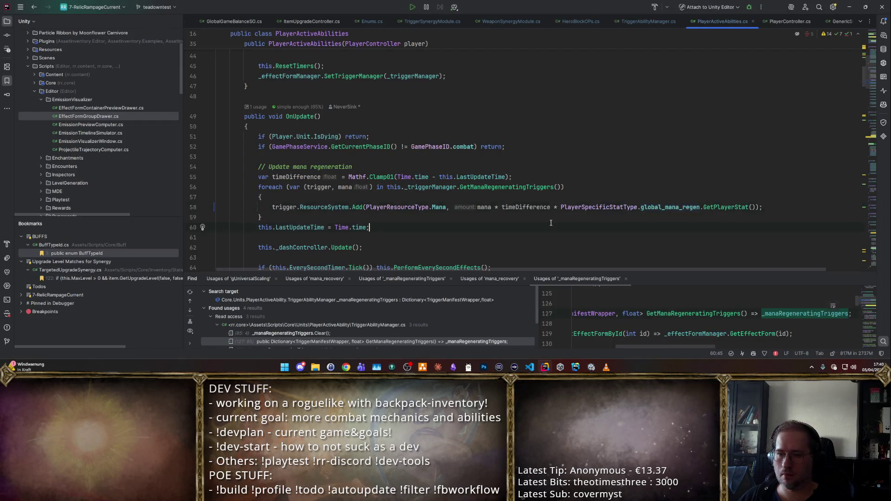
key("alt+Tab")
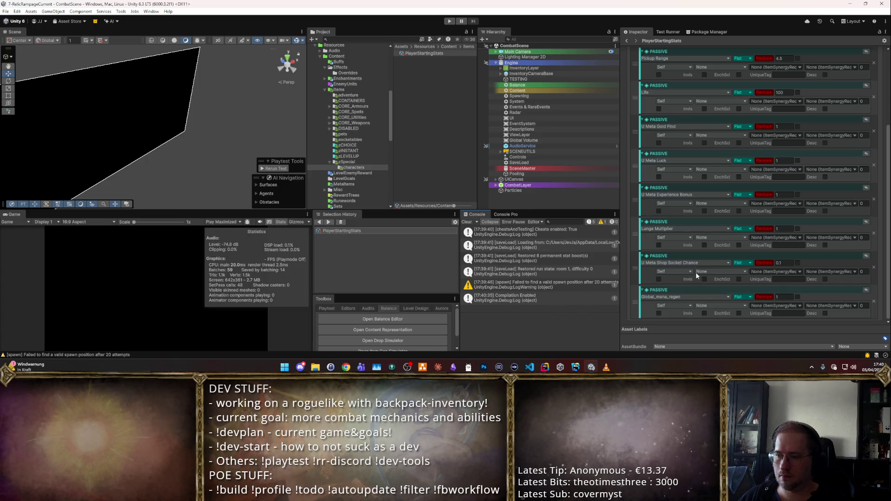
scroll(695, 272, "up", 5)
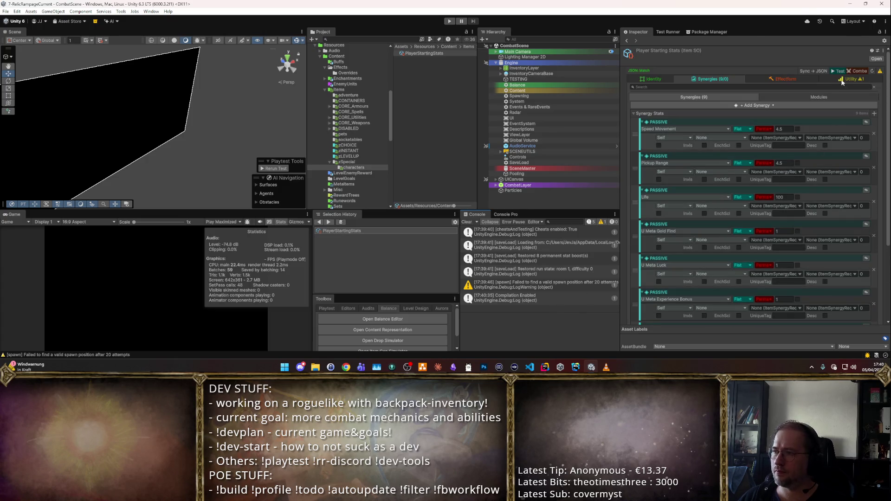
- Playtest wave 1, casting the area spell with Space to drain mana to 4/20
left_click(449, 21)
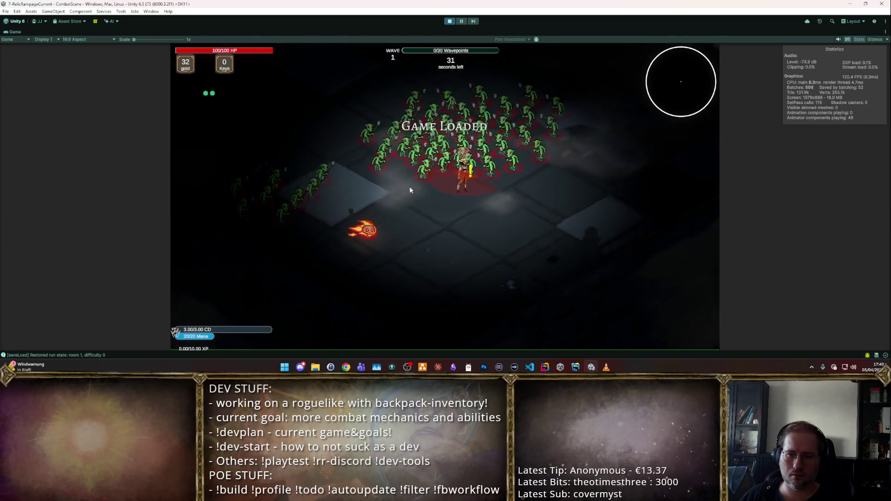
key("space")
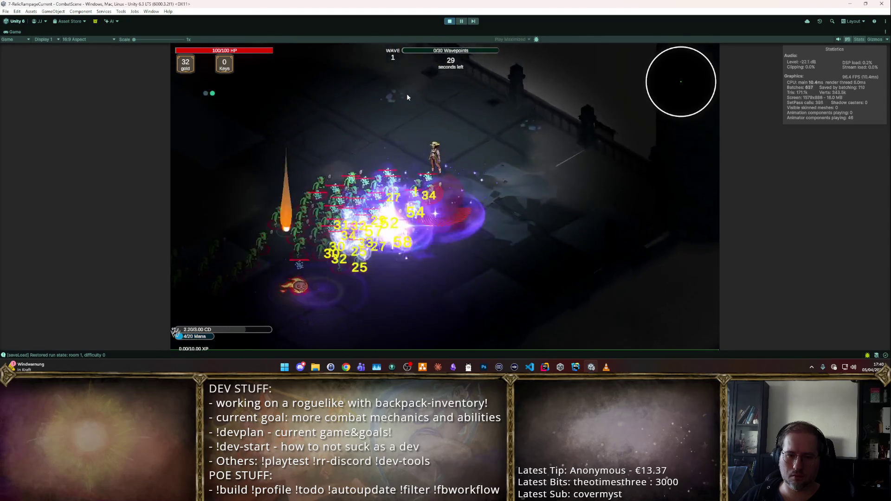
left_click(448, 25)
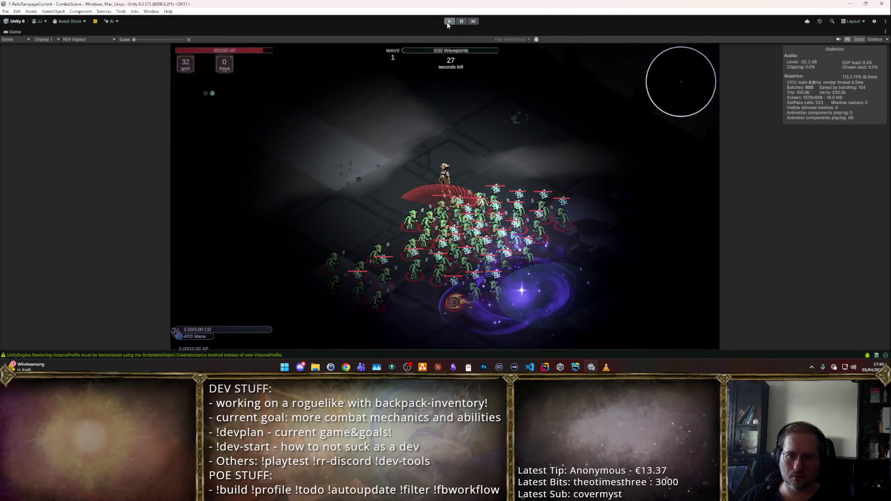
- Look up the GetPlayerStat declaration in Enums.cs
key("alt+Tab")
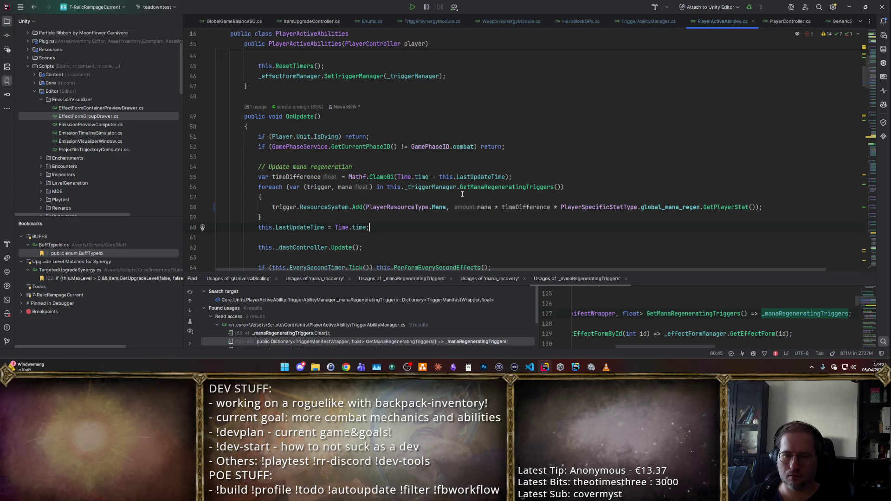
mouse_move(465, 186)
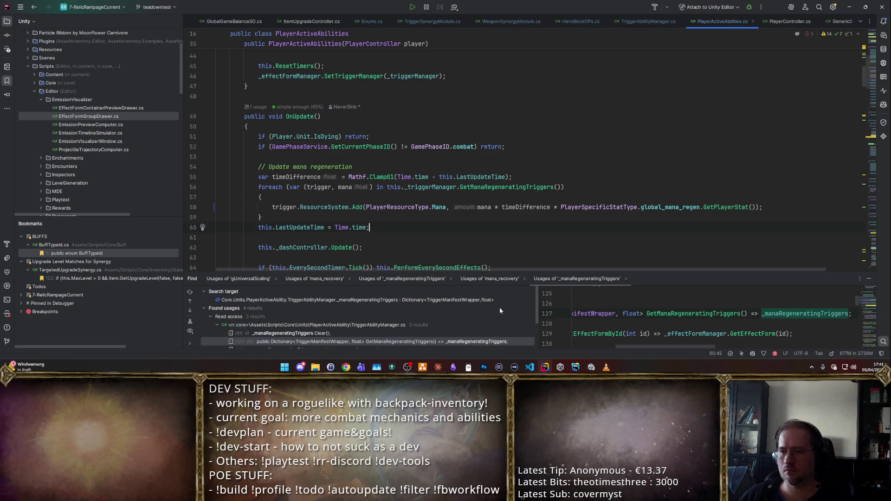
left_click(723, 207, "ctrl")
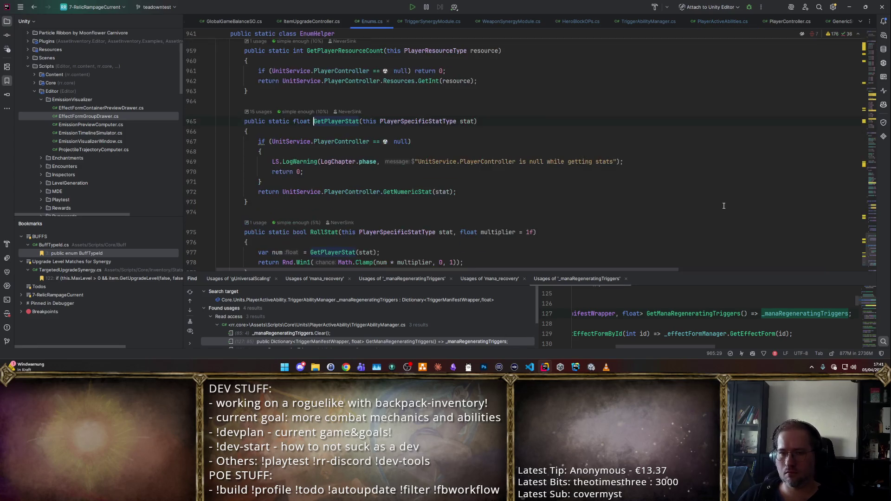
key("alt+Tab")
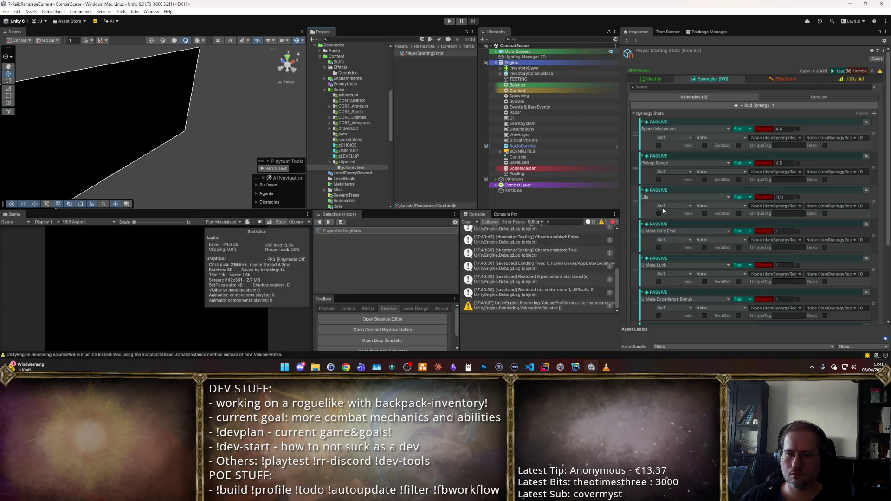
- In the Descriptions object's PlayerStats list, delete the Inventory Slots Available and Inventory Slot Usage entries
left_click(533, 129)
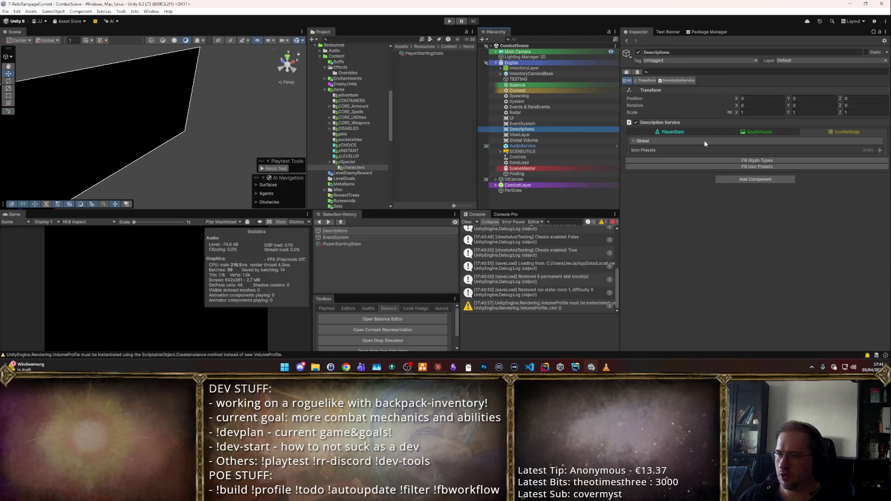
left_click(698, 131)
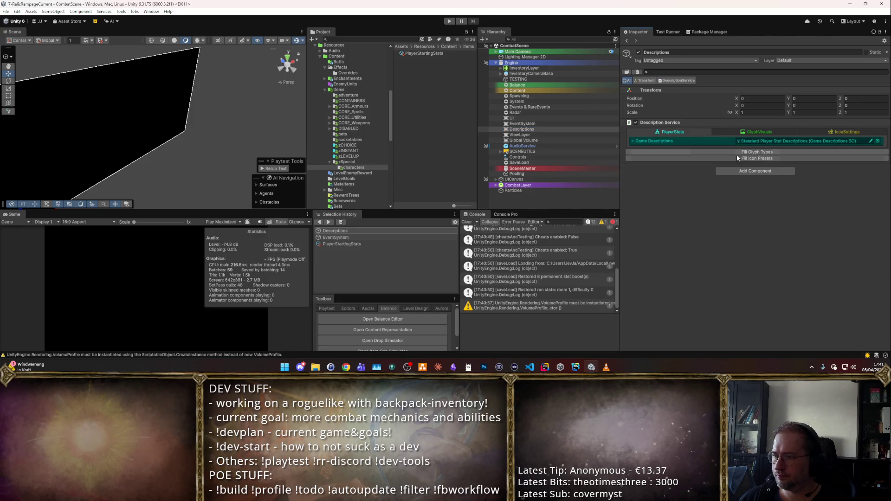
left_click(626, 141)
scroll(866, 221, "down", 10)
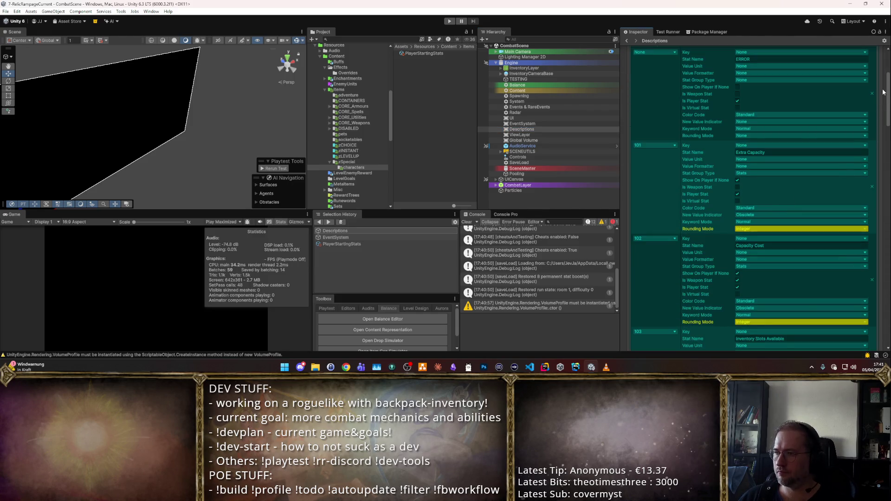
scroll(867, 221, "down", 10)
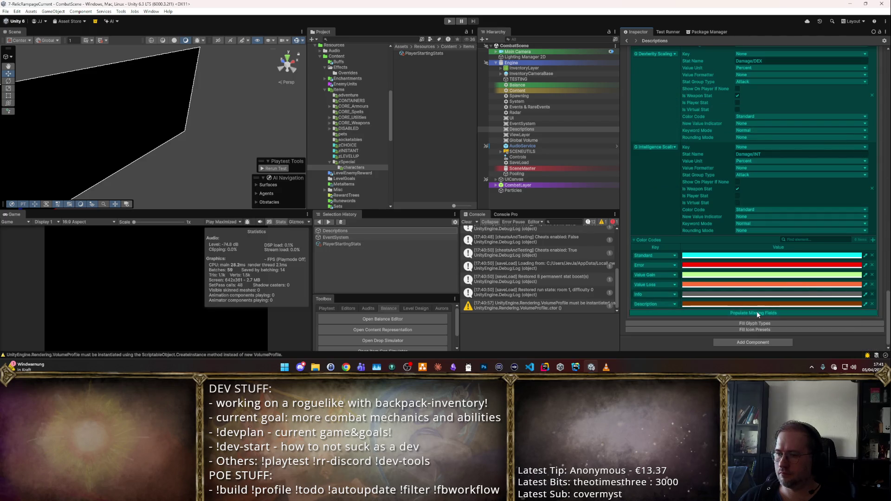
scroll(886, 292, "up", 10)
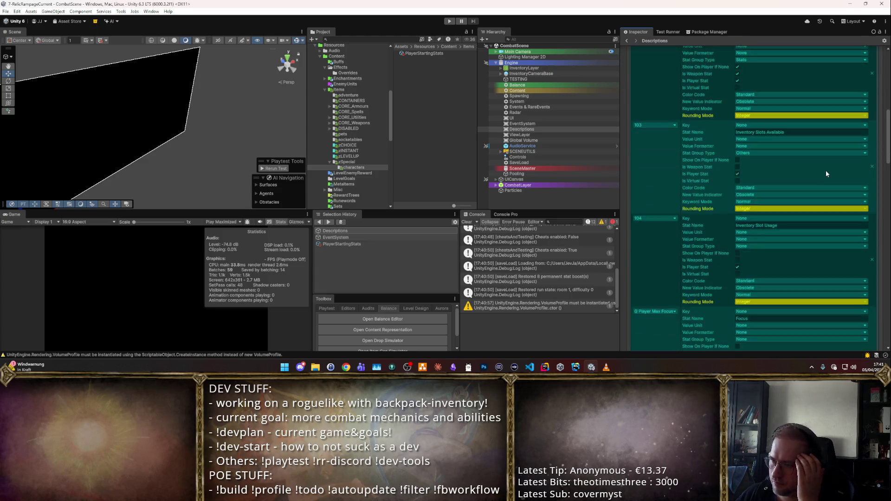
scroll(845, 201, "up", 3)
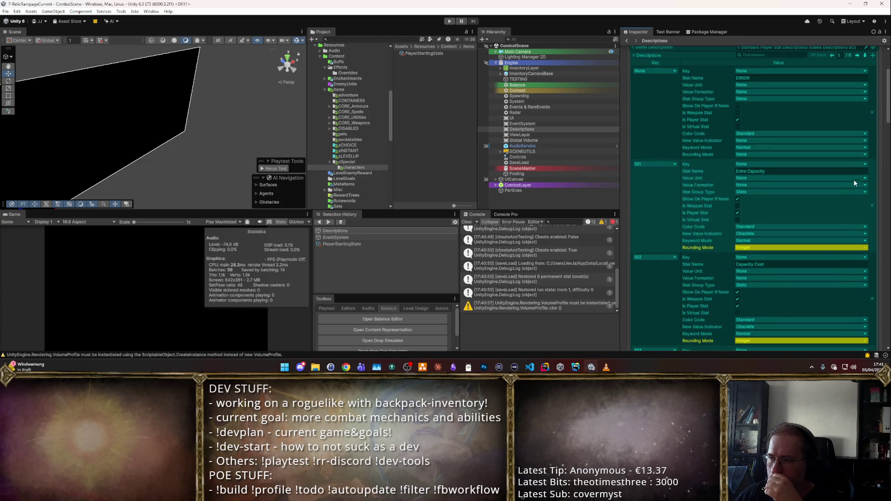
left_click(872, 207)
left_click(872, 207)
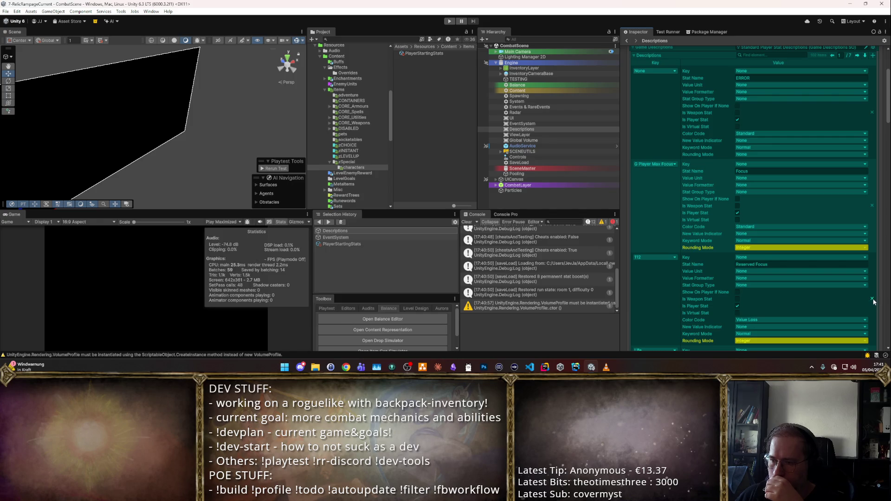
- Review the remaining player stat descriptions such as Base Speed, Dash Cooldown and Extra Dash Count
scroll(843, 220, "down", 10)
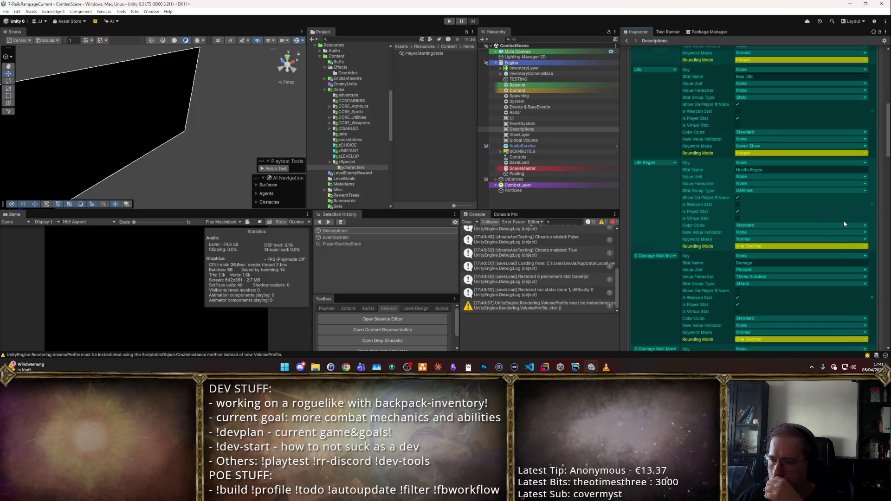
scroll(842, 205, "down", 4)
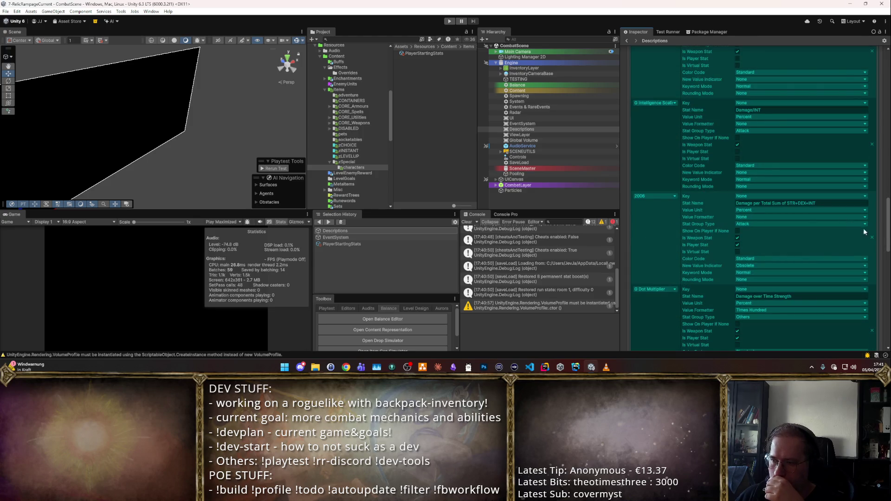
scroll(841, 250, "down", 5)
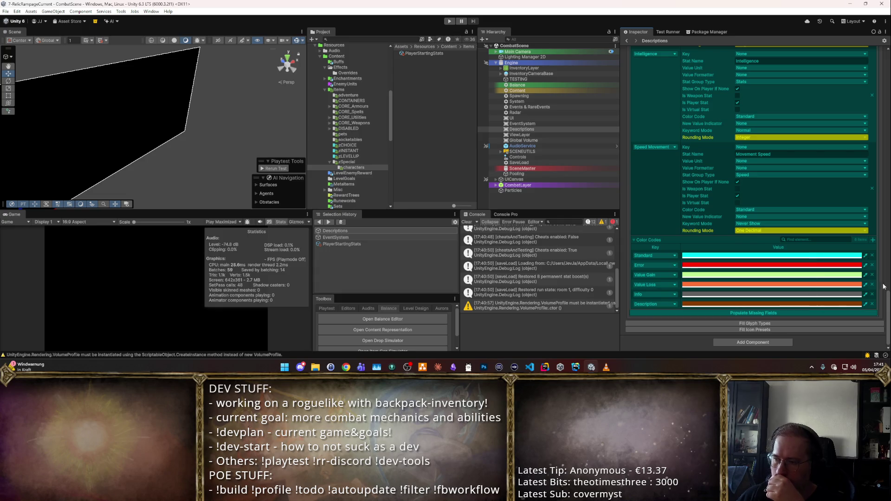
scroll(872, 79, "up", 20)
left_click(866, 150)
scroll(818, 180, "down", 5)
scroll(716, 186, "down", 10)
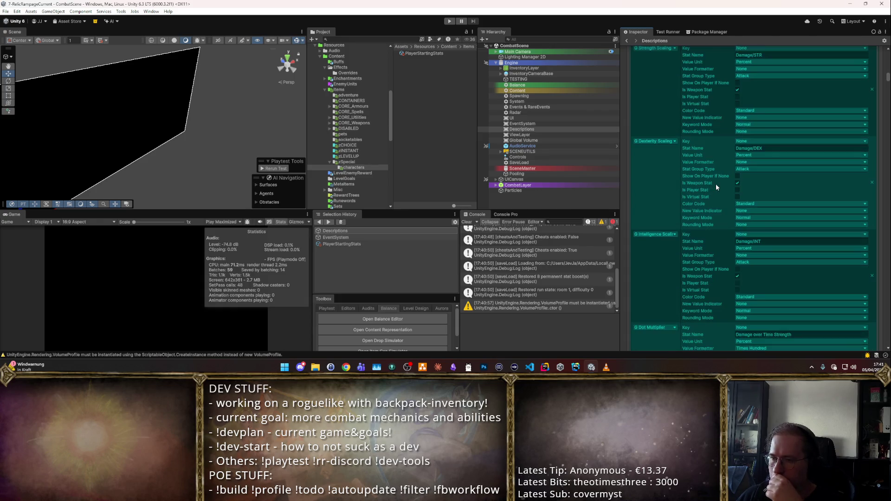
scroll(715, 183, "down", 5)
scroll(714, 183, "down", 10)
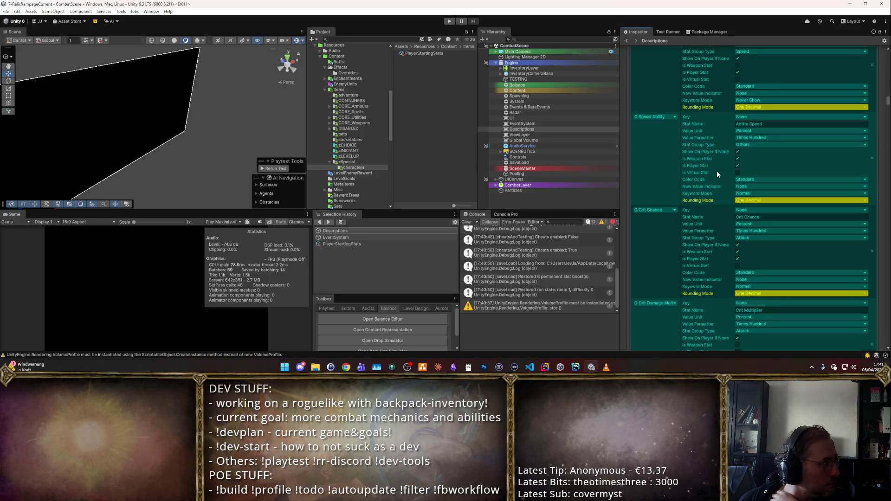
scroll(716, 170, "down", 10)
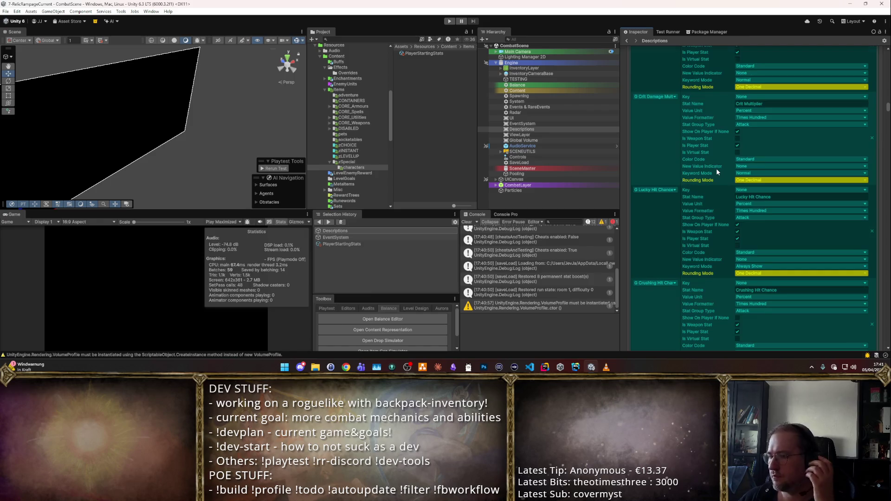
scroll(716, 168, "down", 8)
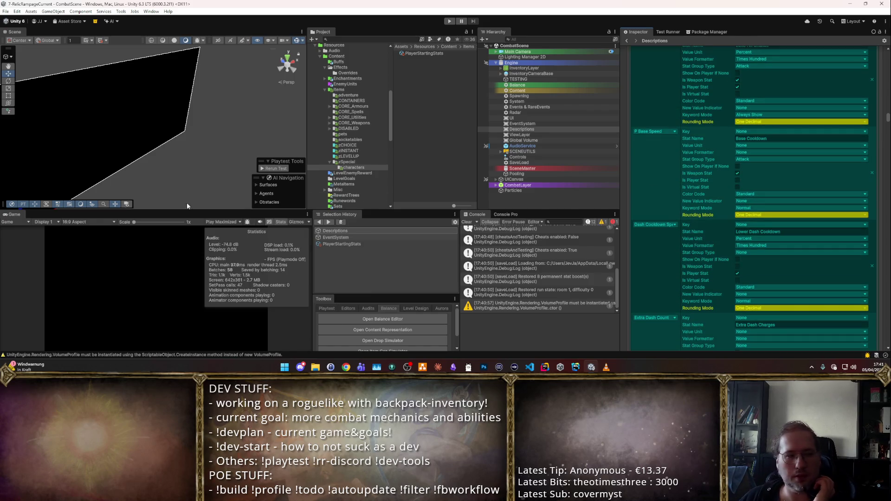
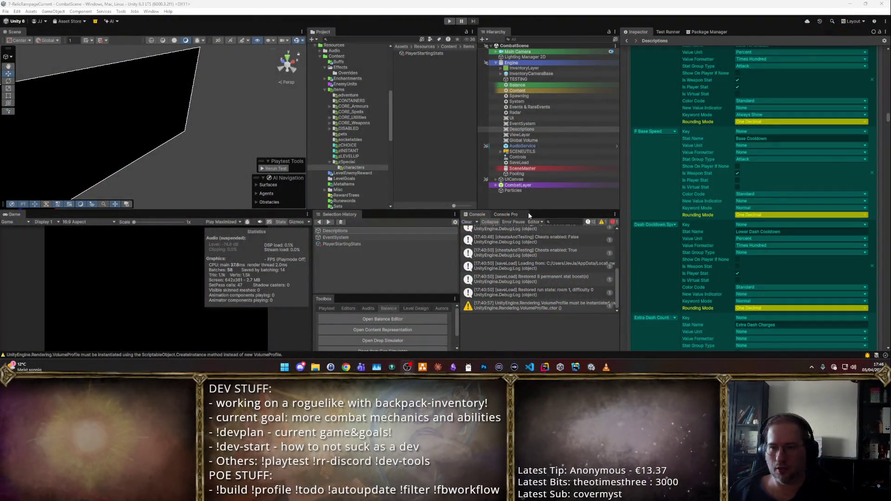
- Scroll the Descriptions list in the Inspector down to the Global_mana_regen entry
scroll(728, 203, "down", 10)
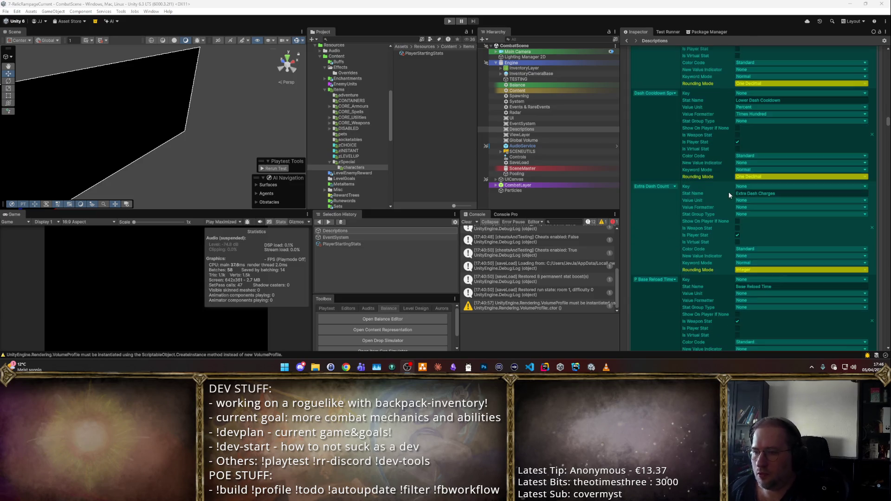
scroll(725, 193, "down", 10)
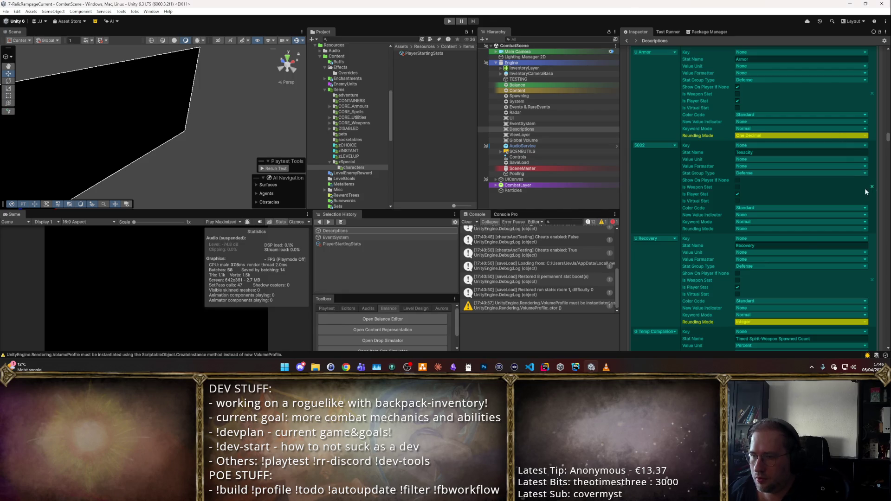
scroll(854, 192, "down", 8)
scroll(851, 194, "down", 12)
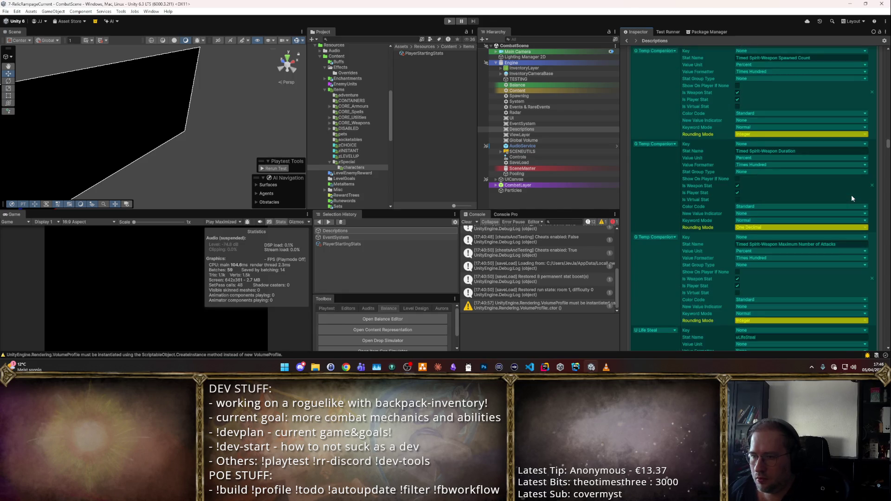
scroll(851, 198, "down", 10)
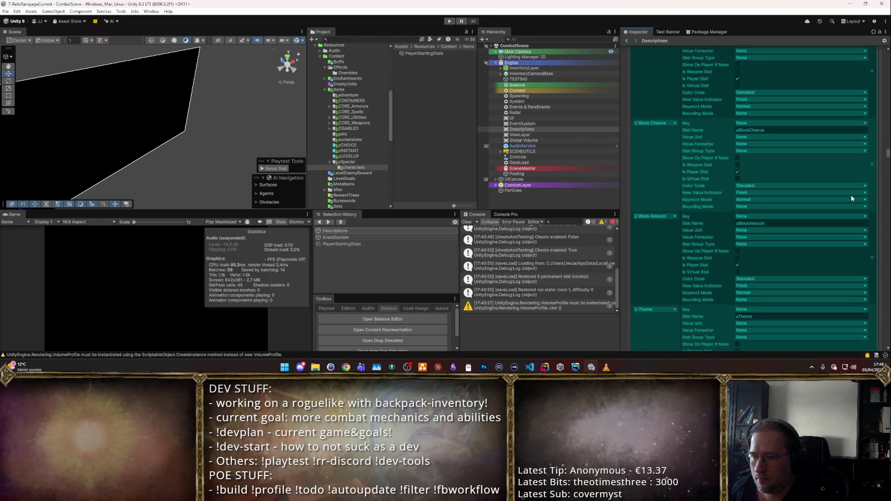
scroll(851, 198, "down", 10)
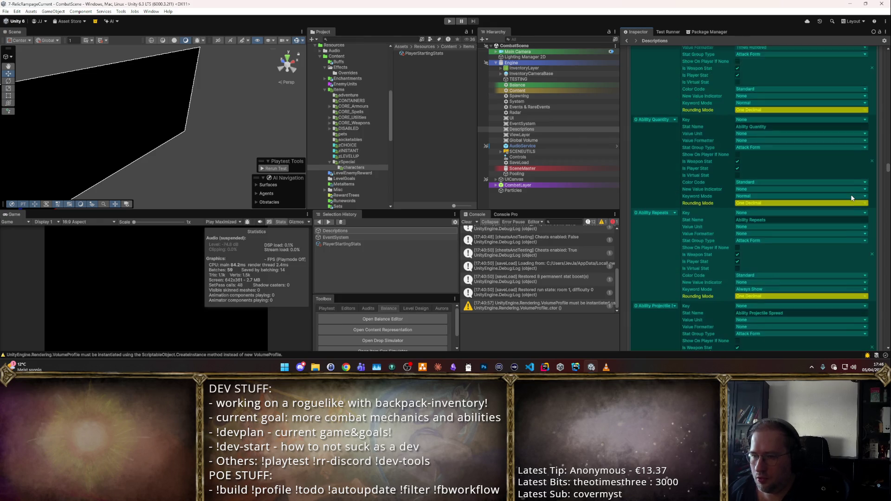
scroll(851, 198, "down", 10)
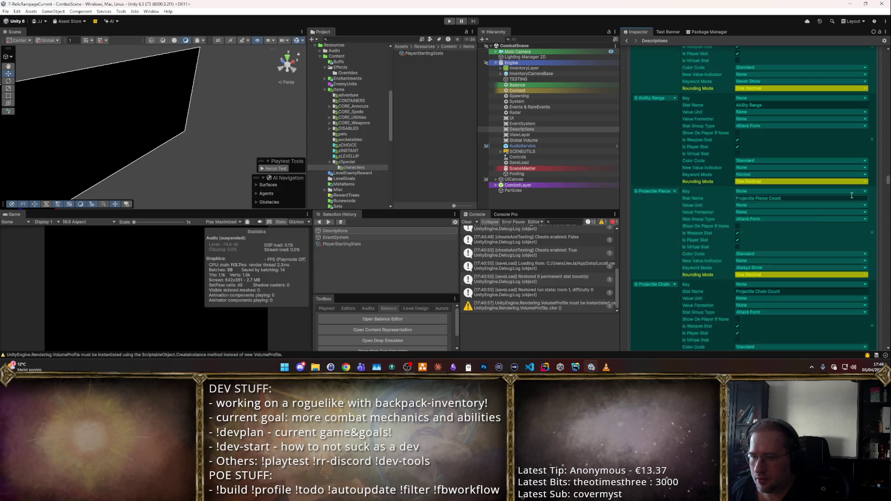
scroll(851, 198, "down", 10)
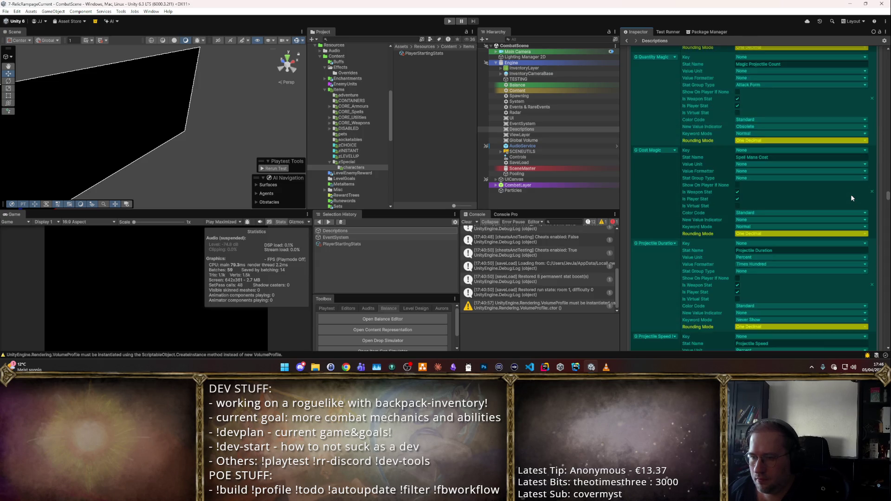
scroll(851, 198, "down", 10)
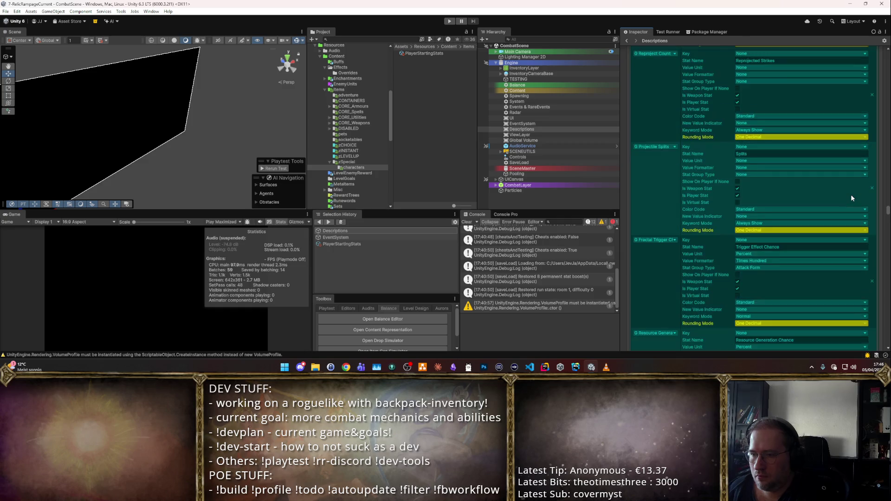
scroll(851, 198, "down", 10)
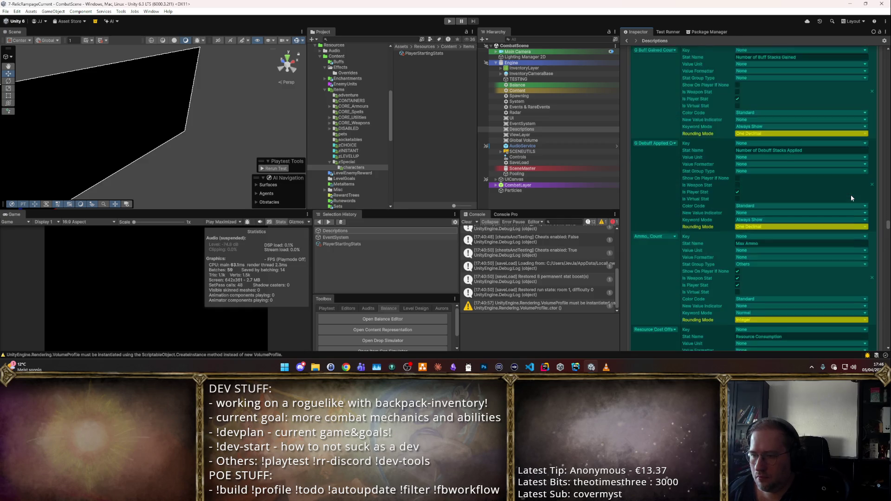
scroll(851, 198, "down", 8)
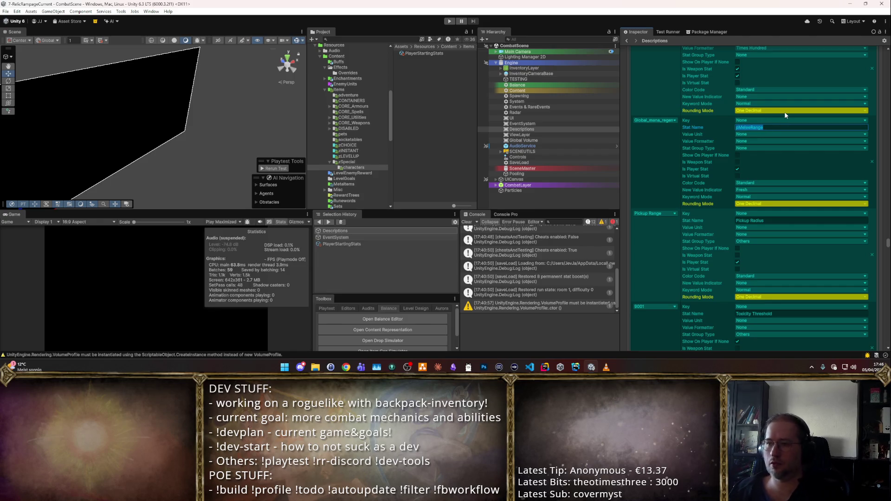
- Name the entry 'Global Mana regen' with a Percent unit, Times Hundred formatter and Stats group
type("Global Ma")
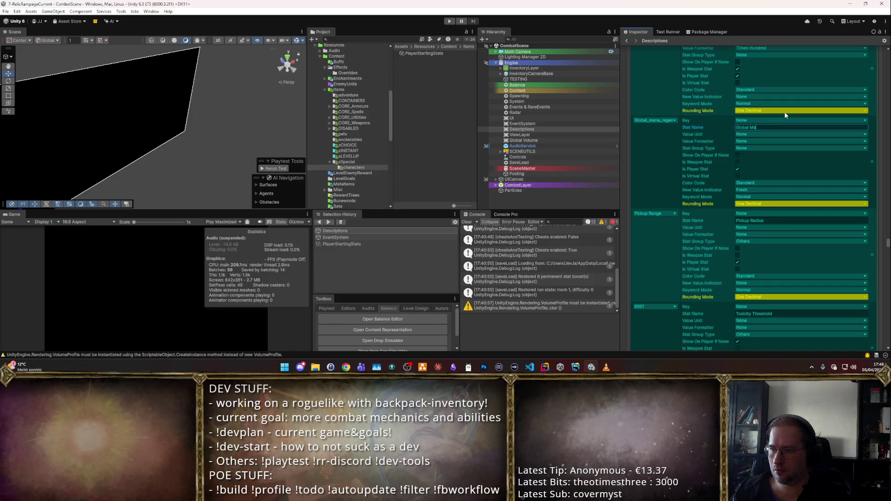
type("na regen")
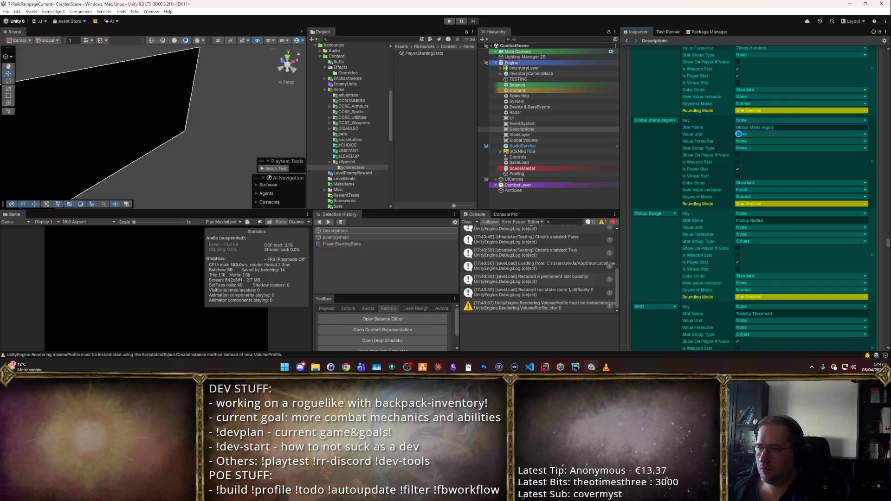
left_click(741, 134)
left_click(748, 157)
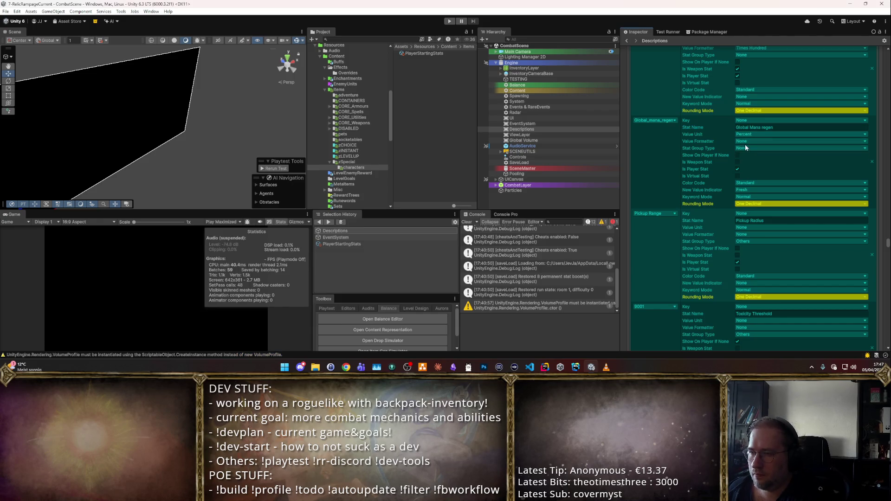
left_click(746, 142)
left_click(749, 164)
left_click(749, 149)
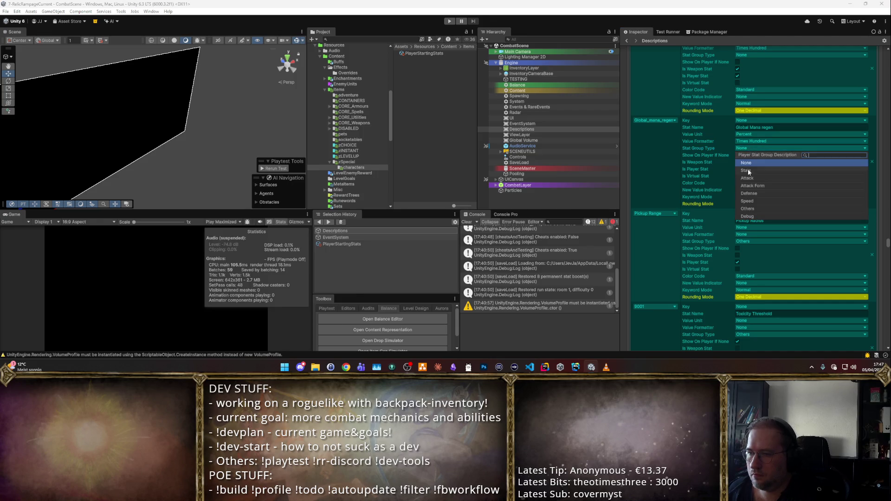
left_click(747, 171)
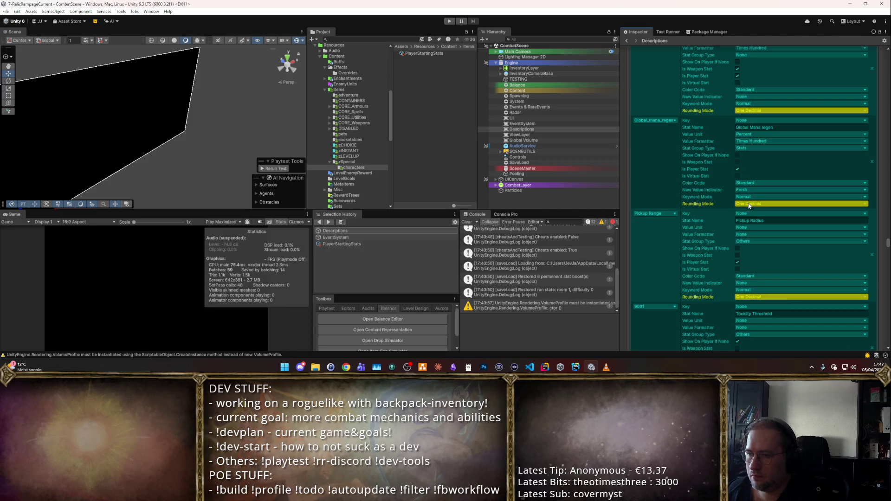
scroll(752, 199, "down", 5)
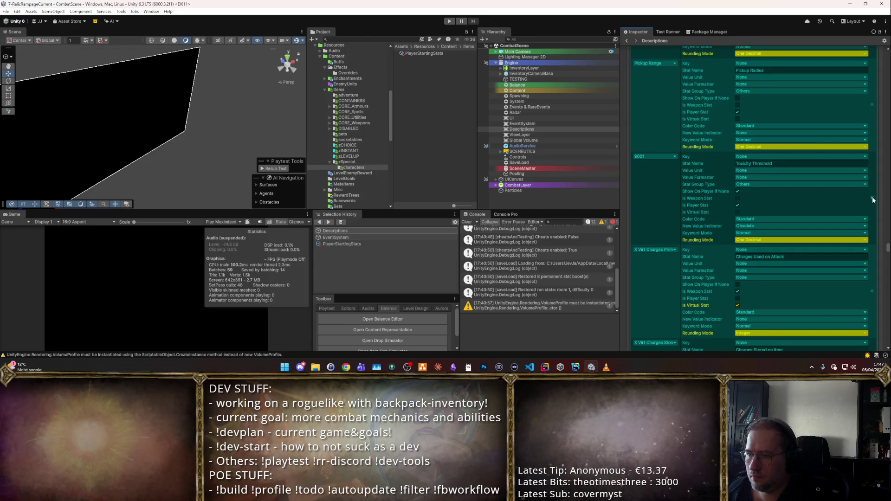
- Review the remaining stat descriptions down to the end of the list, then switch to Rider
scroll(870, 207, "down", 10)
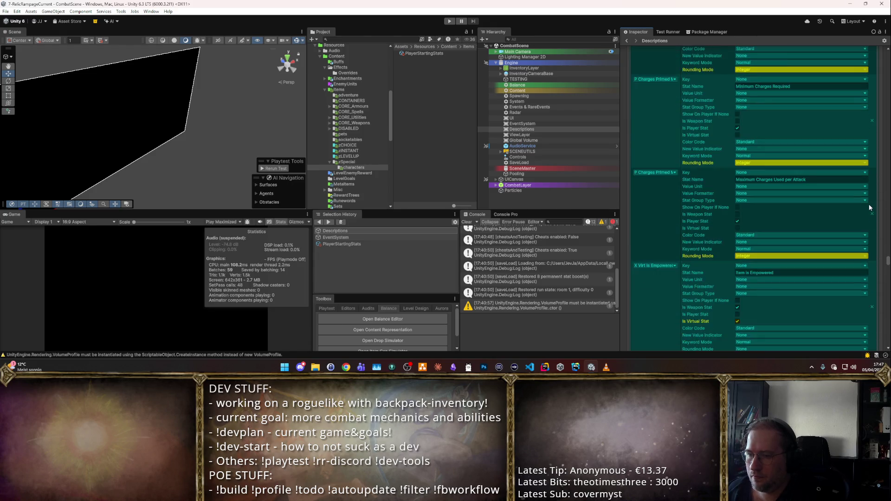
scroll(870, 207, "down", 12)
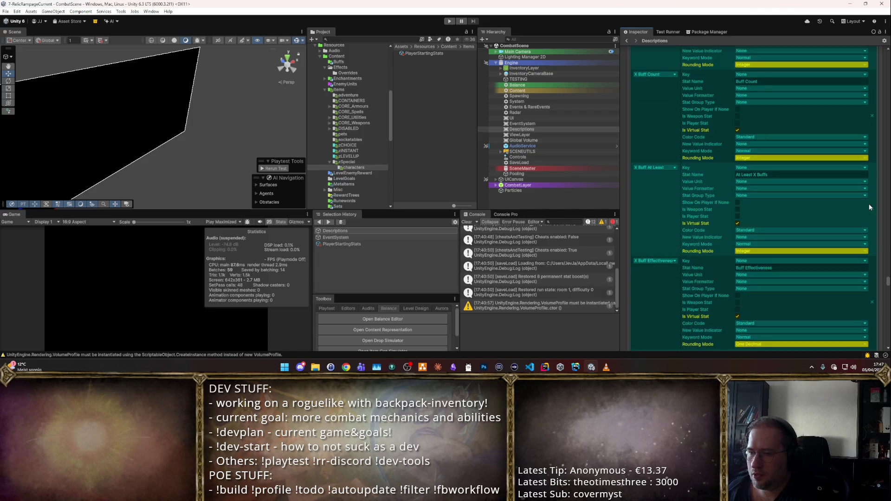
scroll(870, 207, "down", 12)
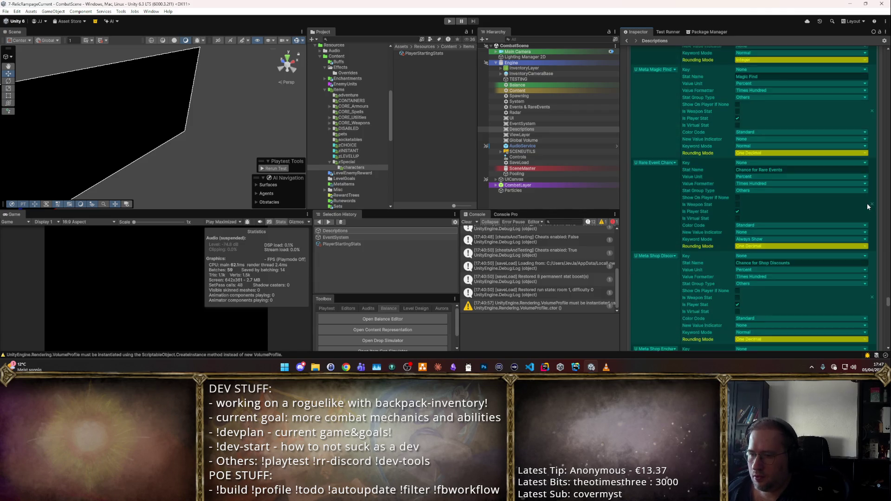
scroll(868, 204, "down", 12)
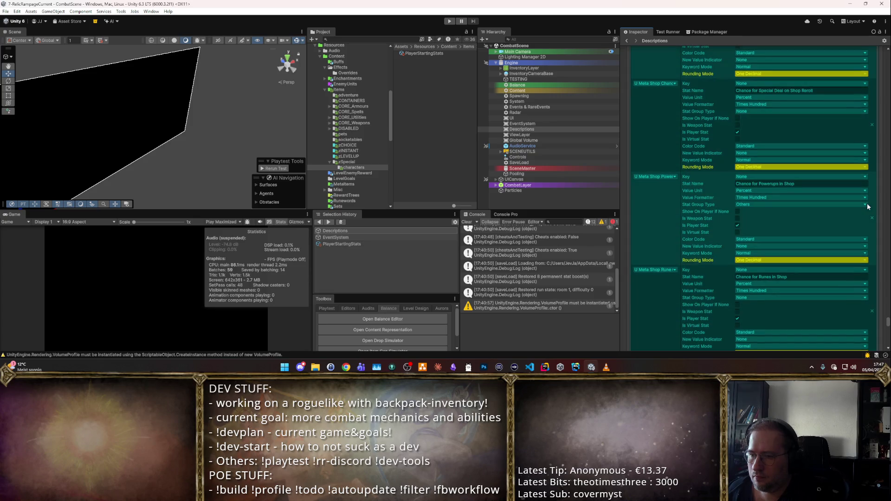
scroll(867, 206, "up", 3)
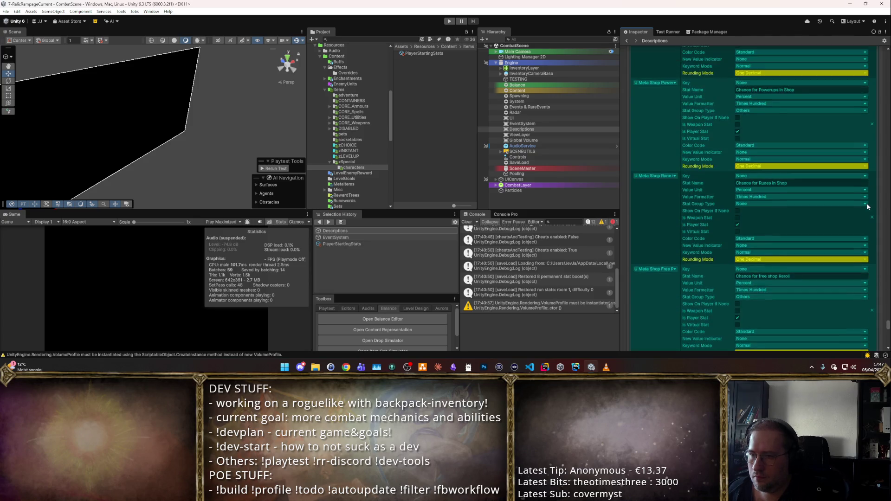
scroll(866, 207, "down", 10)
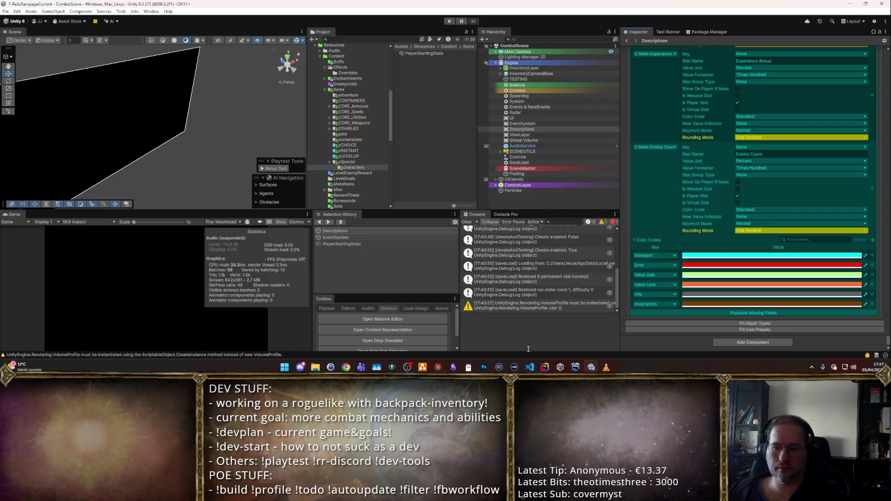
left_click(546, 366)
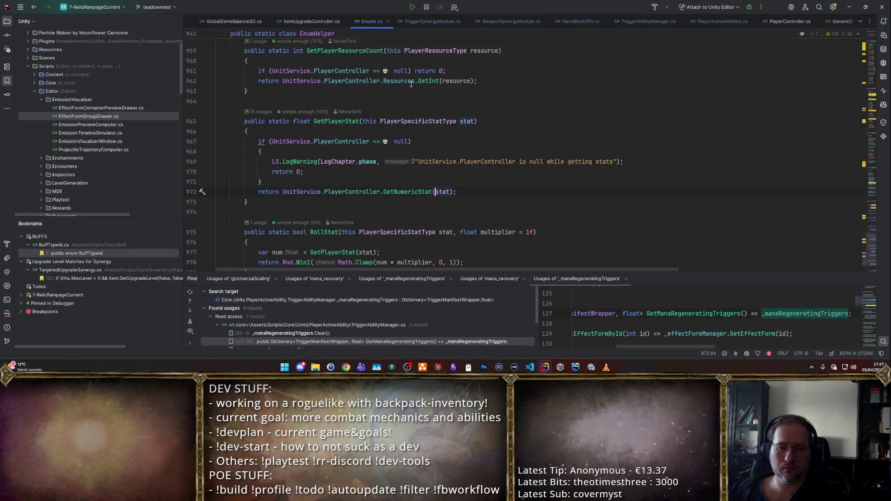
- Jump to the PlayerSpecificStatType enum via a symbol search for 'PlayerSpecif'
key("ctrl+p")
type("PlayerSpecific")
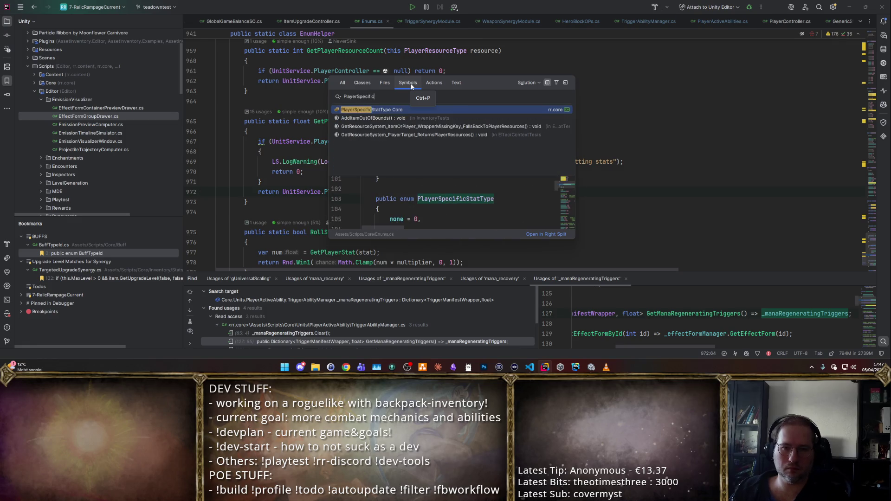
key("Return")
- Find global_mana_regen, check where the value 7010 is used, and return to Unity
key("ctrl+f")
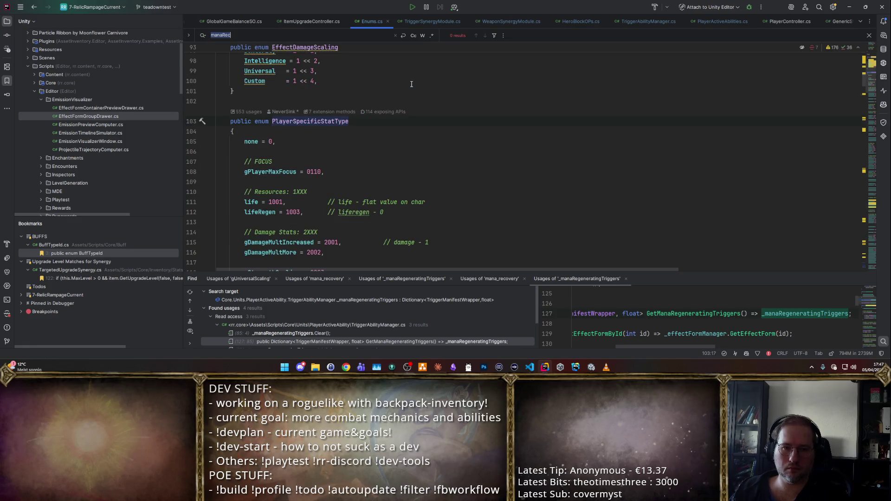
type("globalMN")
key("Escape")
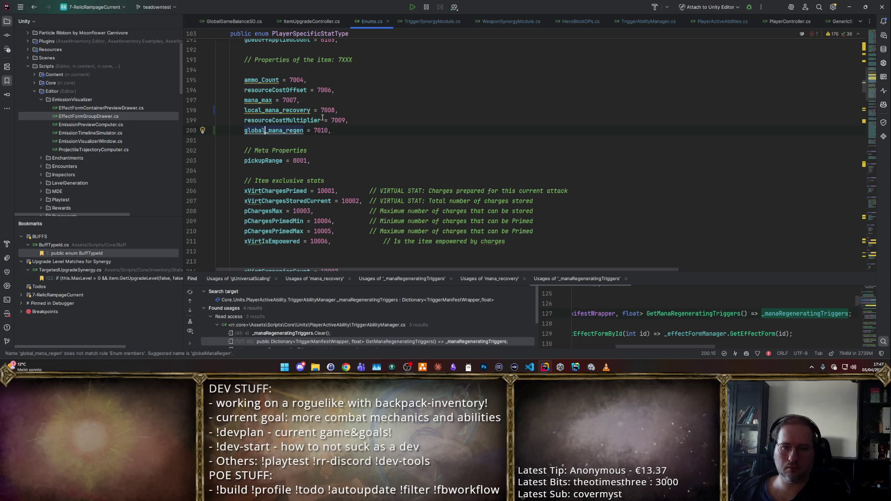
key("ctrl+f")
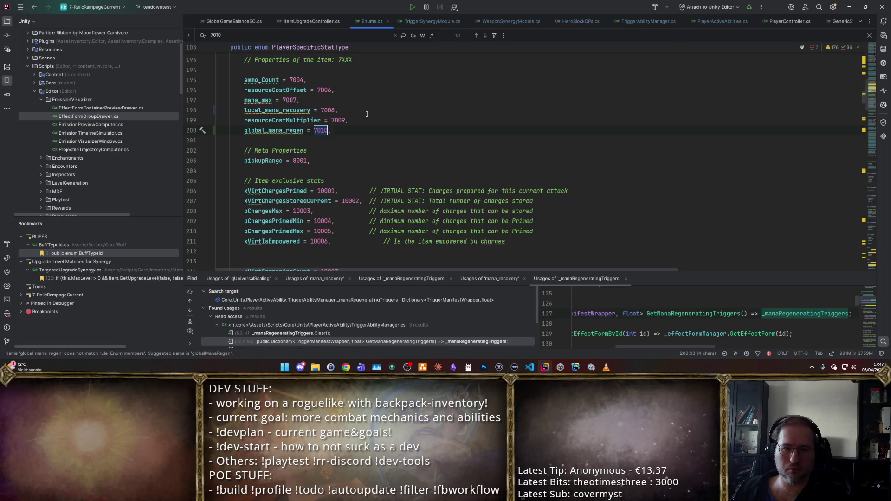
key("Escape")
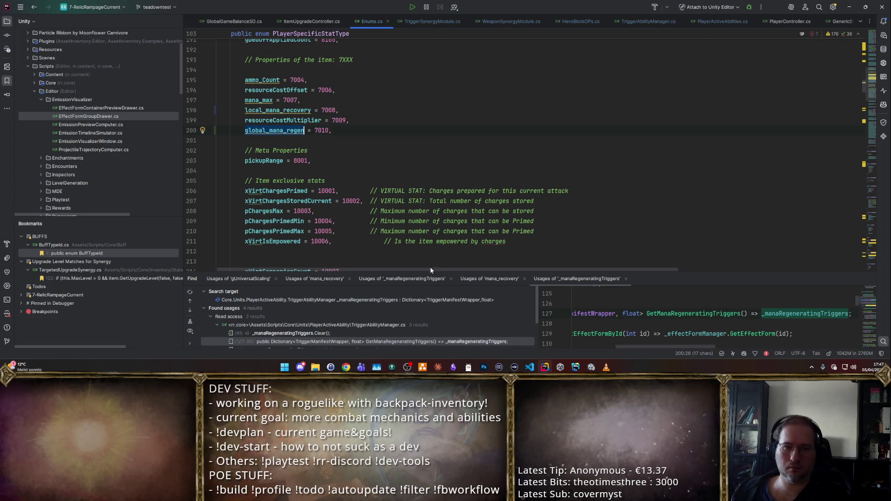
key("alt+Tab")
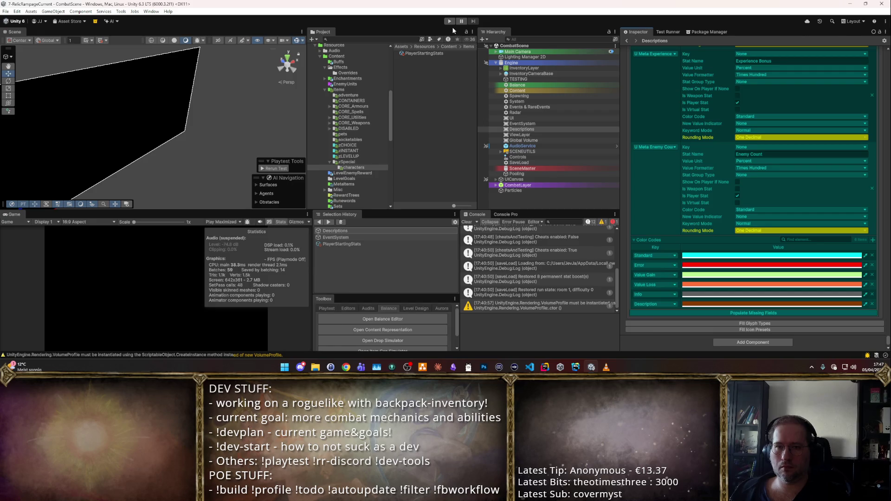
- Select the PlayerStartingStats asset, start Play mode and bring up the stats overview
left_click(424, 54)
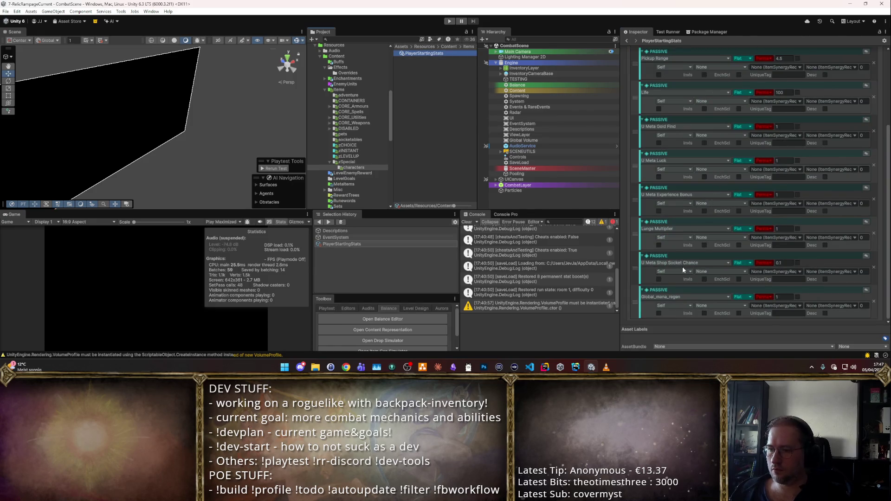
left_click(445, 22)
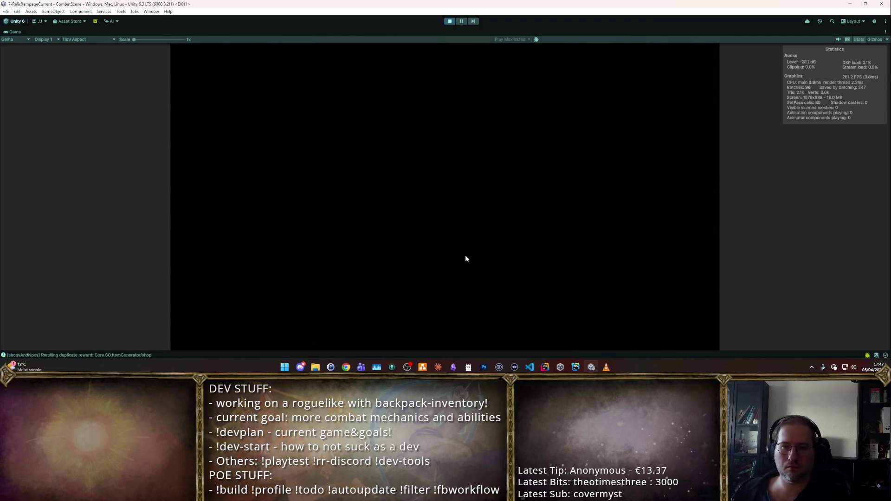
key("Tab")
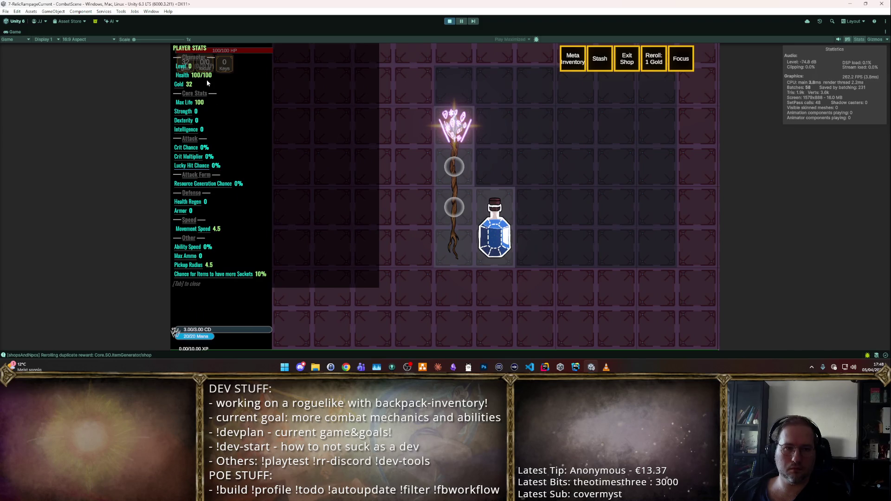
- Play into a combat room, toggling the player stats panel and switching to autoattack
mouse_move(495, 236)
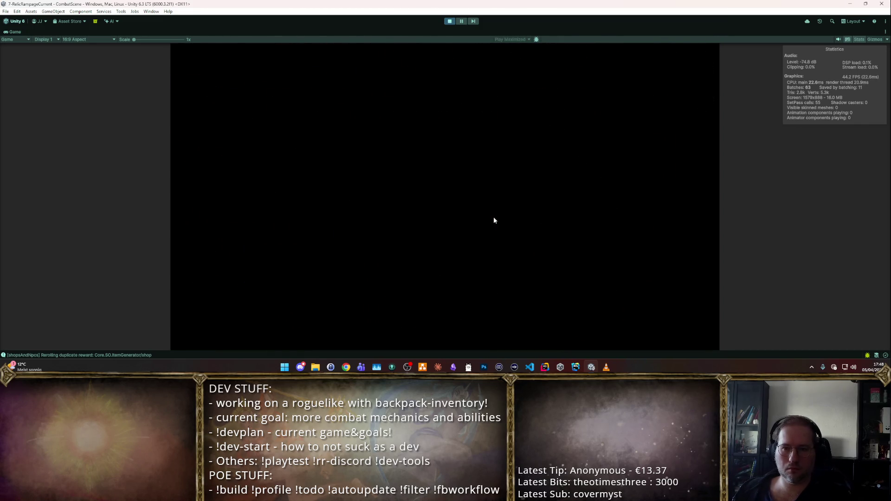
key("Tab")
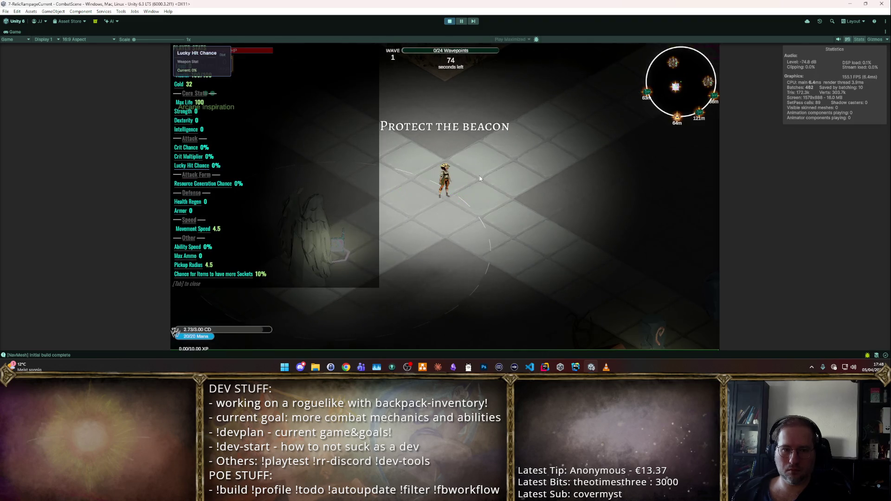
key("Tab")
key("Tab")
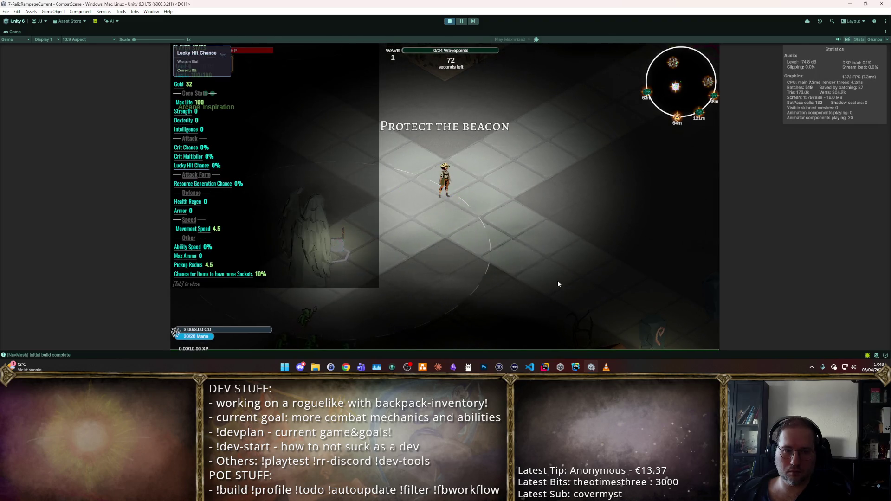
key("Tab")
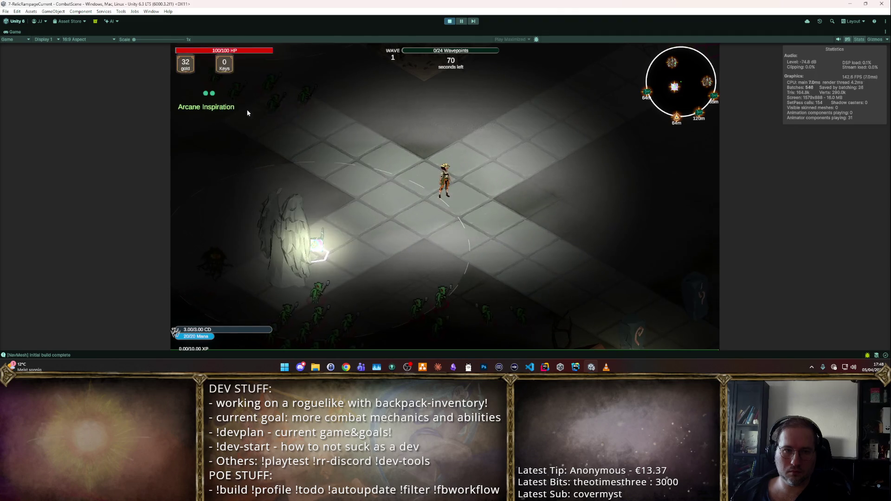
key("Tab")
key("Tab")
key("t")
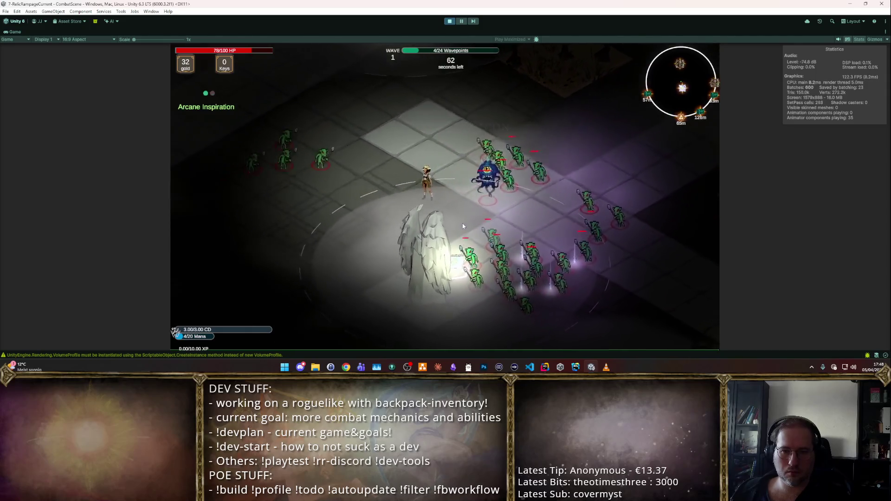
key("Tab")
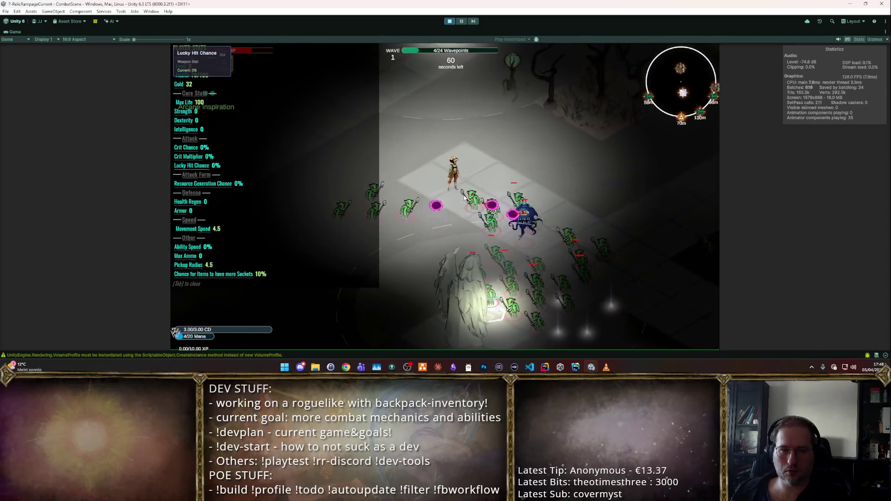
- Stop the game and collapse the PASSIVE starting-stat entries into one-line summaries
left_click(449, 22)
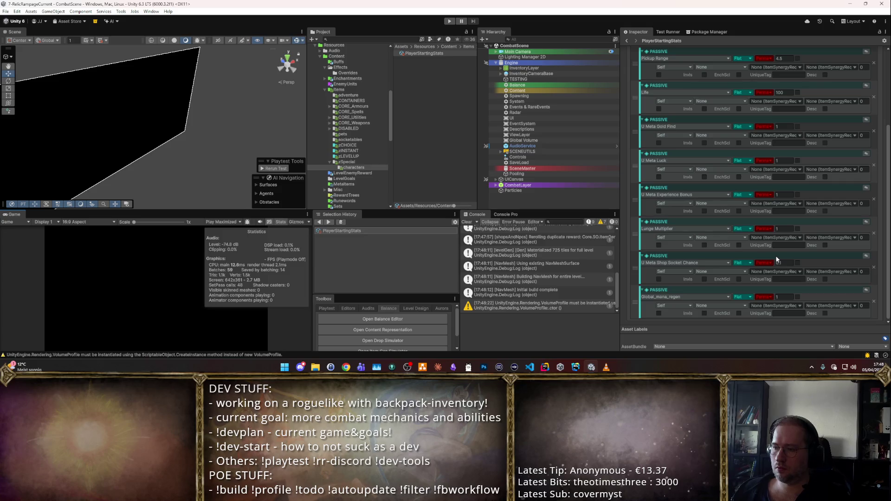
left_click(866, 289)
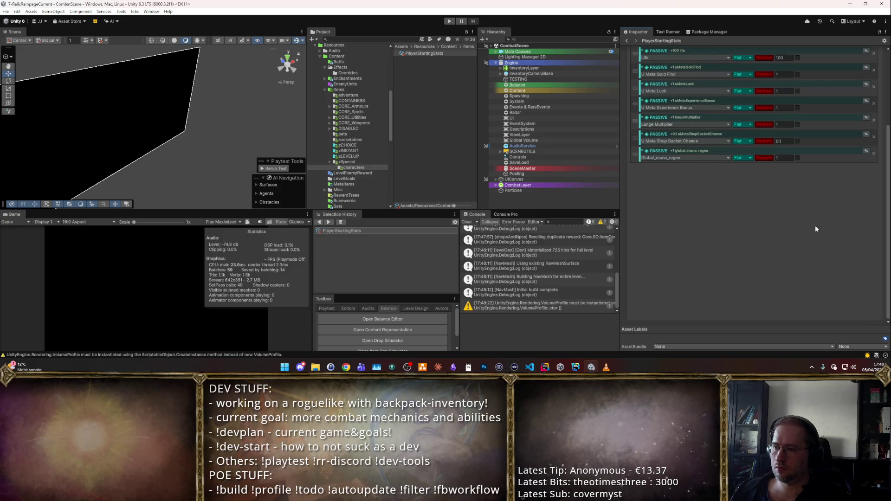
scroll(856, 157, "up", 5)
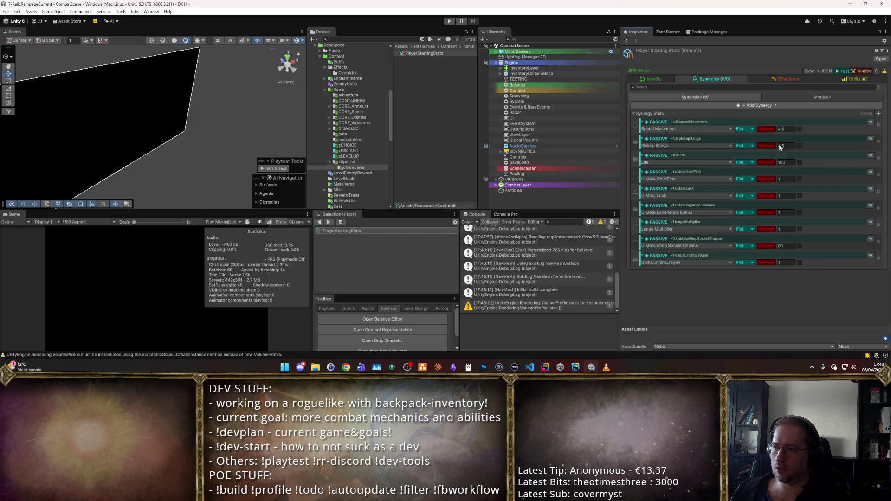
- Sync PlayerStartingStats to its JSON data and run a quick playtest
left_click(813, 73)
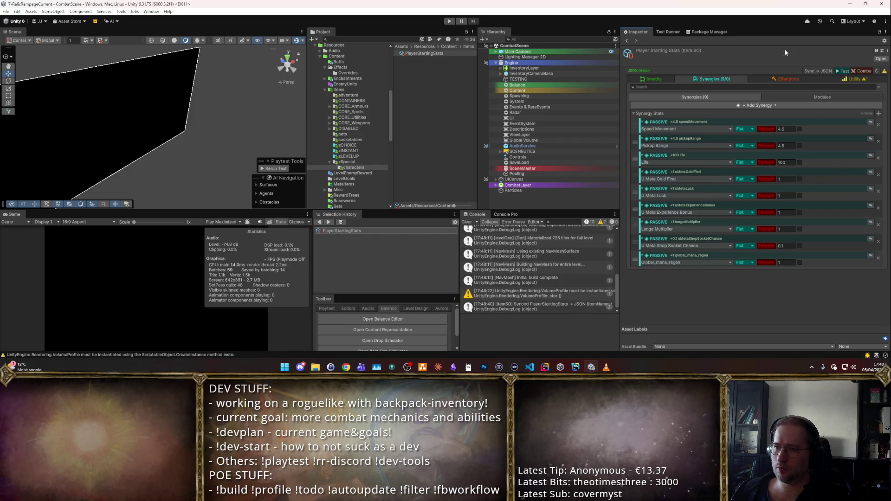
left_click(448, 21)
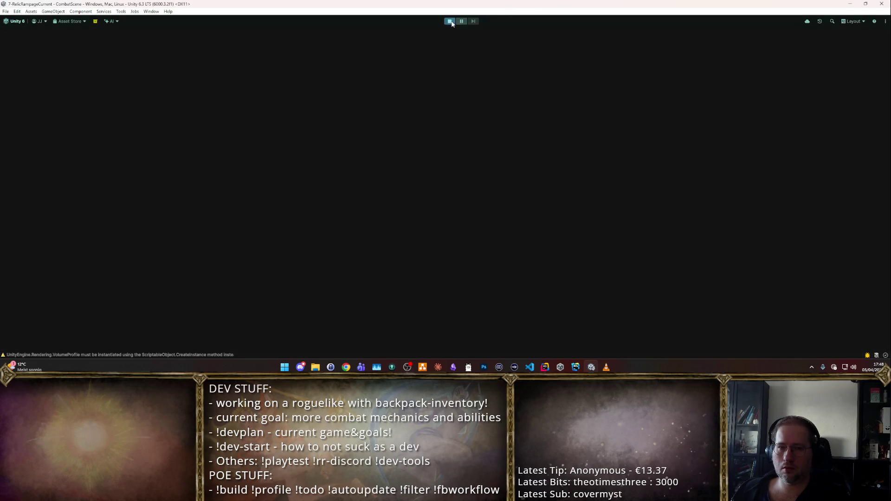
key("ctrl+p")
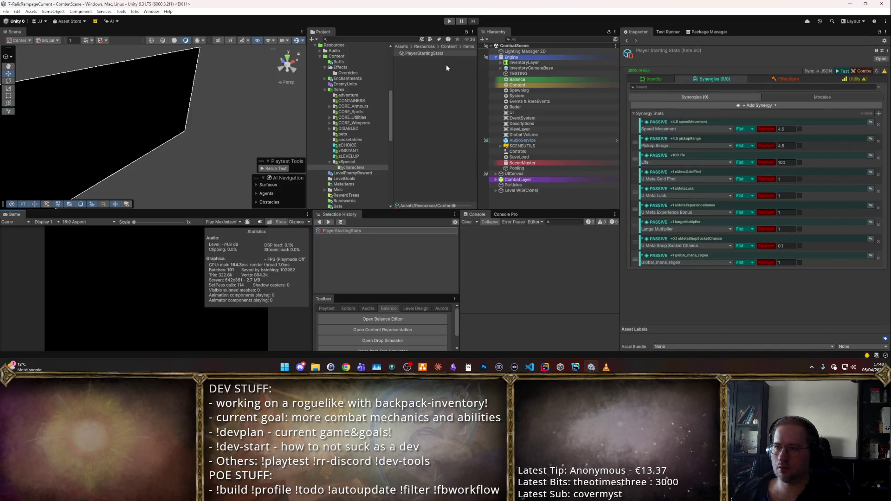
- Retry the playtest, stop it when no camera renders, and reopen CombatScene
left_click(449, 21)
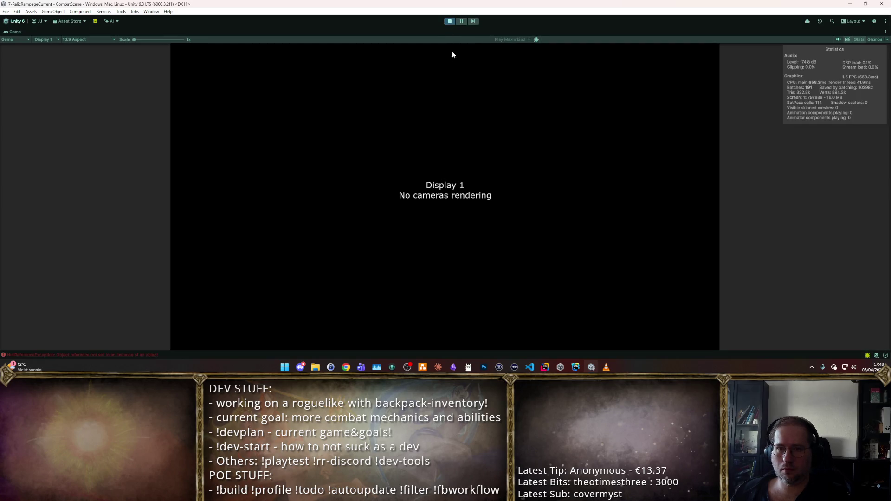
key("ctrl+p")
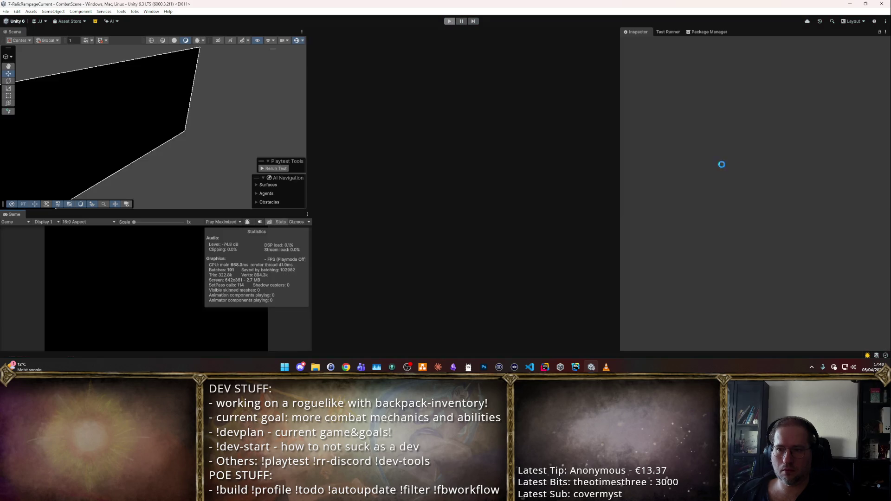
left_click(338, 52)
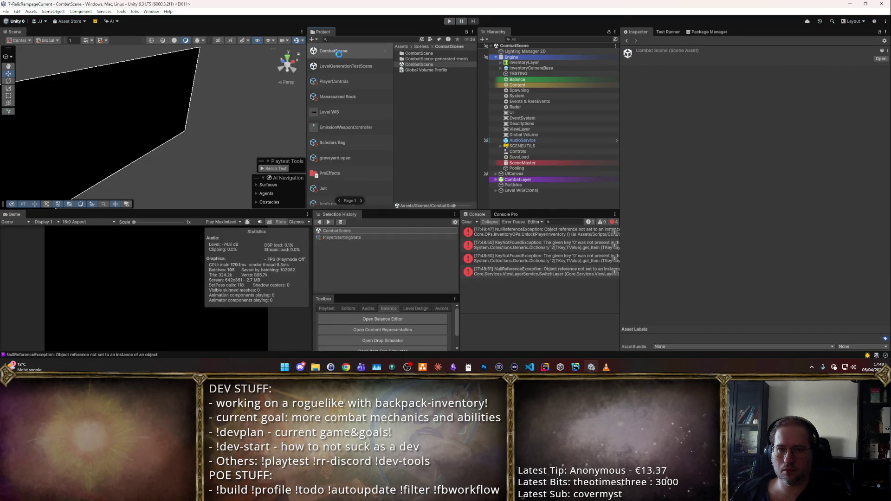
left_click(435, 49)
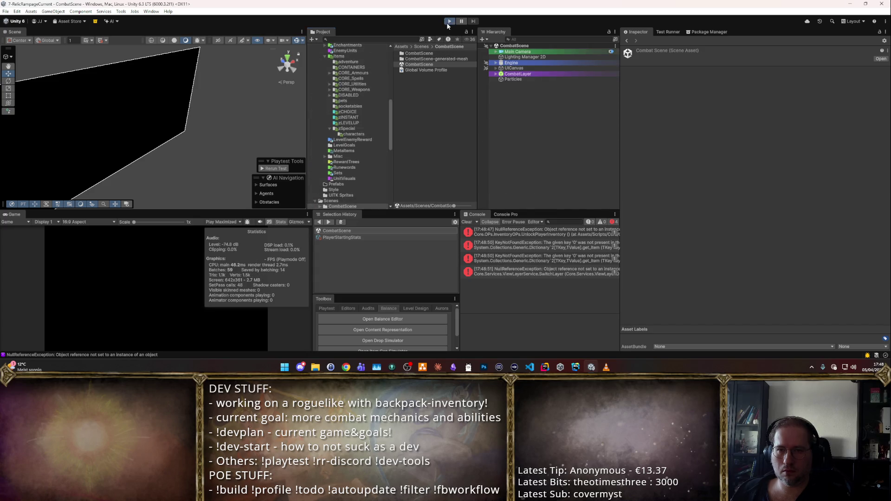
- Playtest CombatScene, walking the character toward the cauldron and toggling stats, then stop
left_click(448, 22)
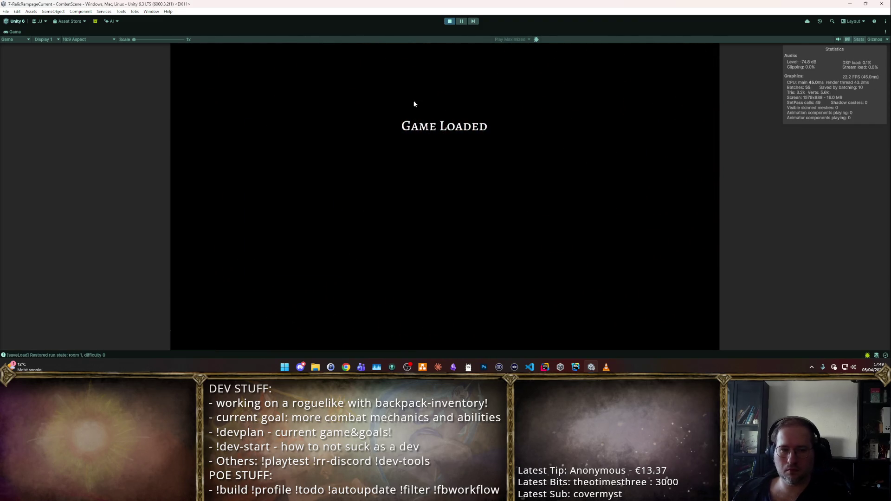
key("Tab")
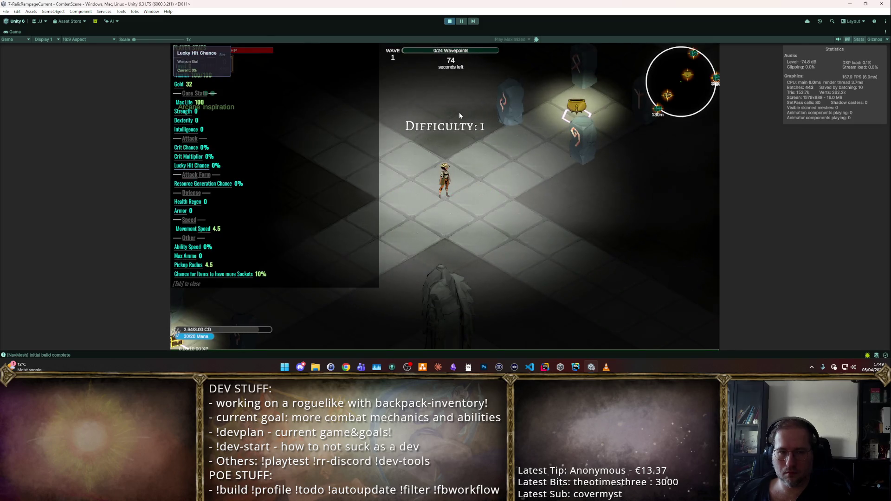
key("d")
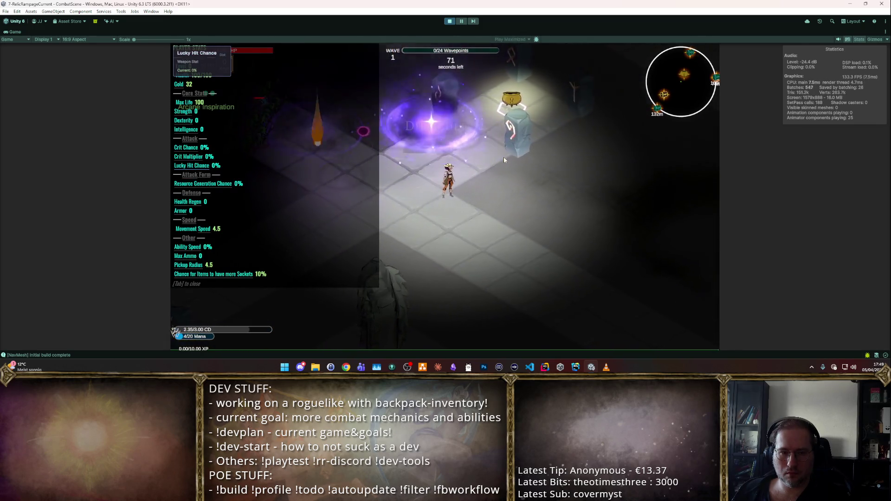
key("s")
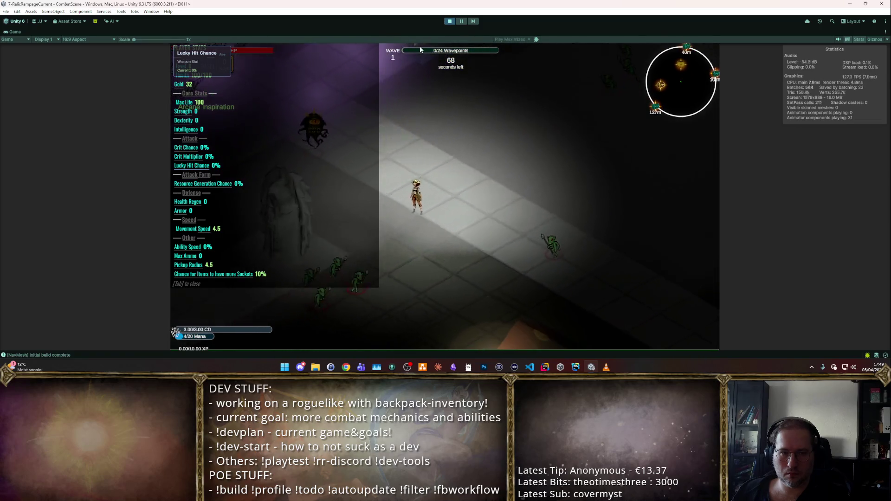
key("Tab")
key("w")
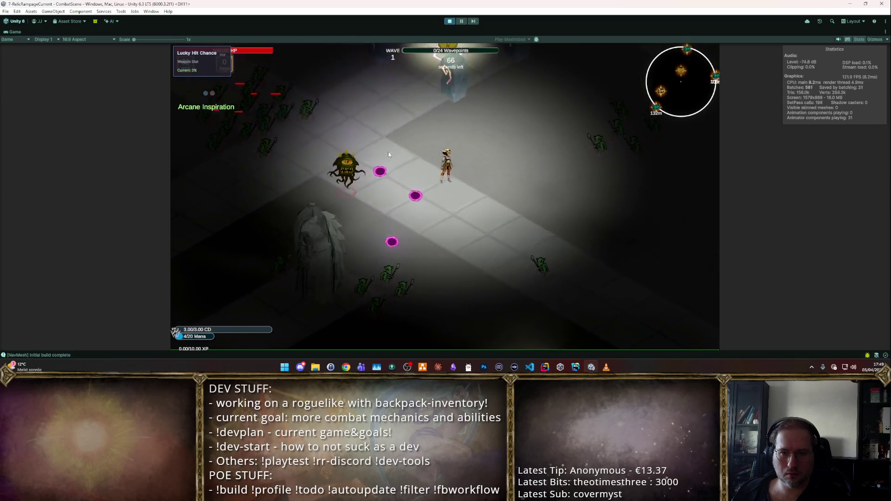
key("Tab")
key("t")
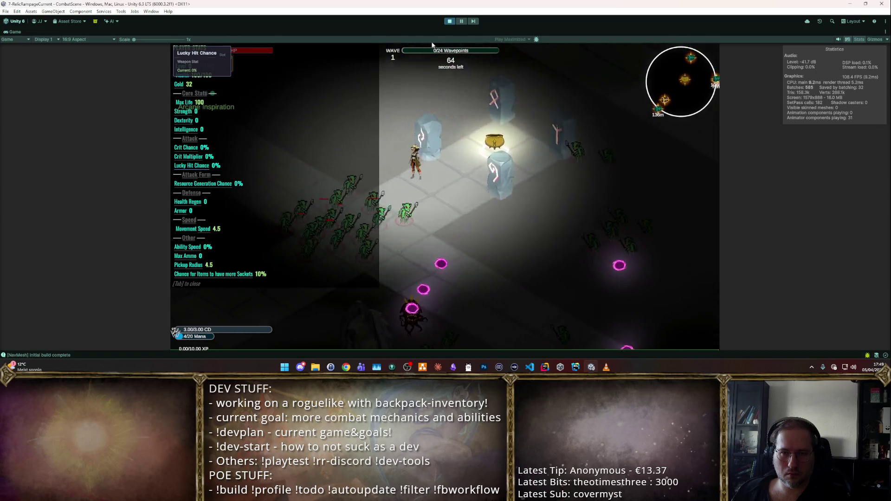
left_click(449, 21)
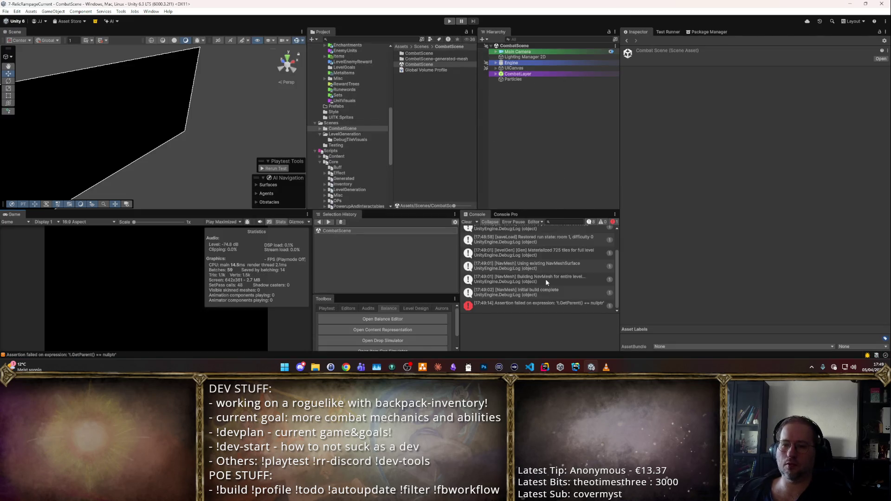
- Read the assertion error details and reopen the PlayerStartingStats asset
left_click(538, 304)
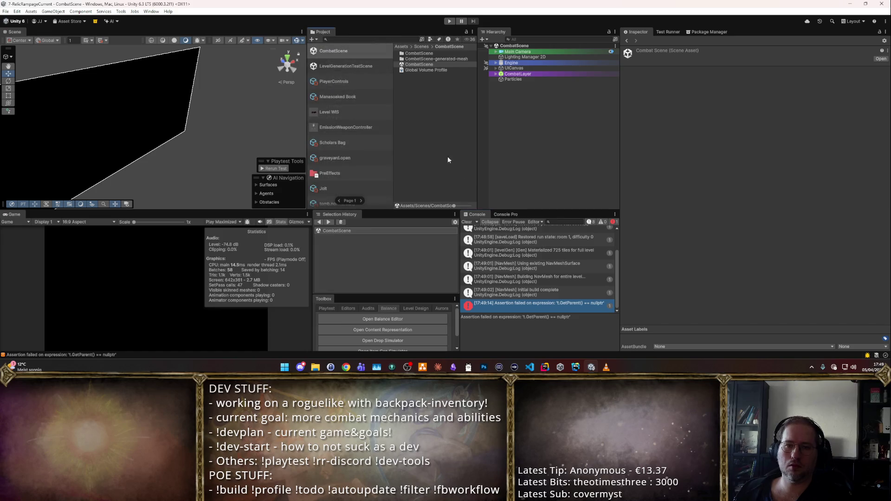
scroll(348, 128, "down", 5)
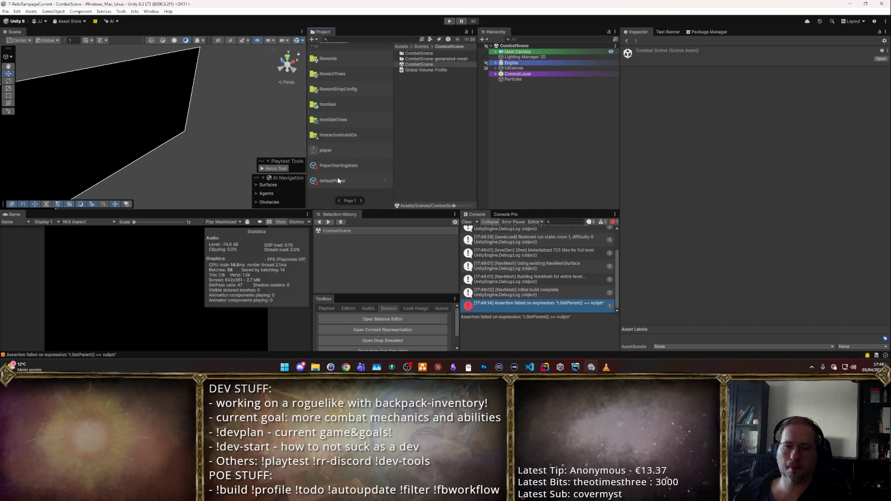
left_click(341, 181)
left_click(338, 165)
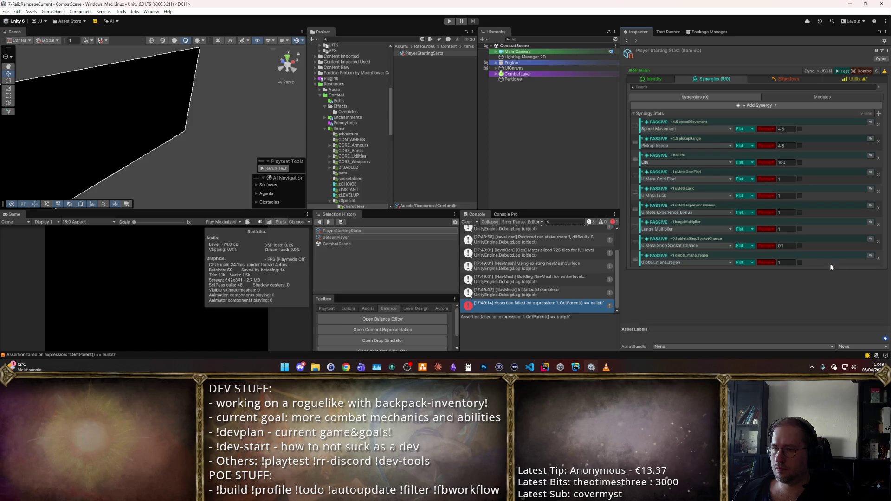
- Expand every synergy entry, scroll through their details, and switch to Rider
left_click(862, 255)
scroll(829, 246, "down", 5)
scroll(814, 255, "down", 1)
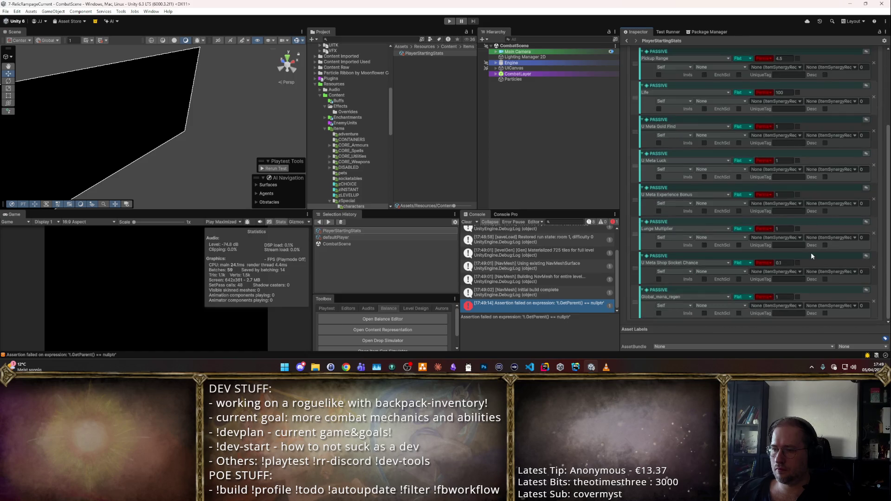
scroll(785, 239, "up", 5)
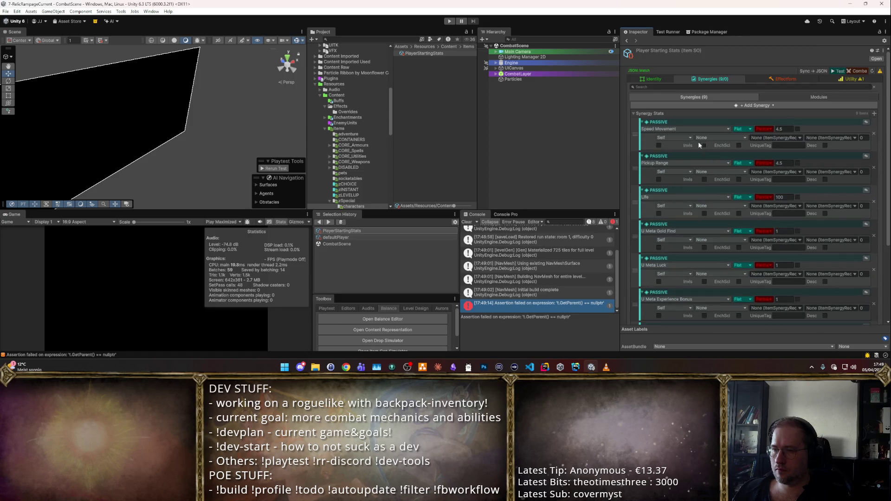
left_click(545, 367)
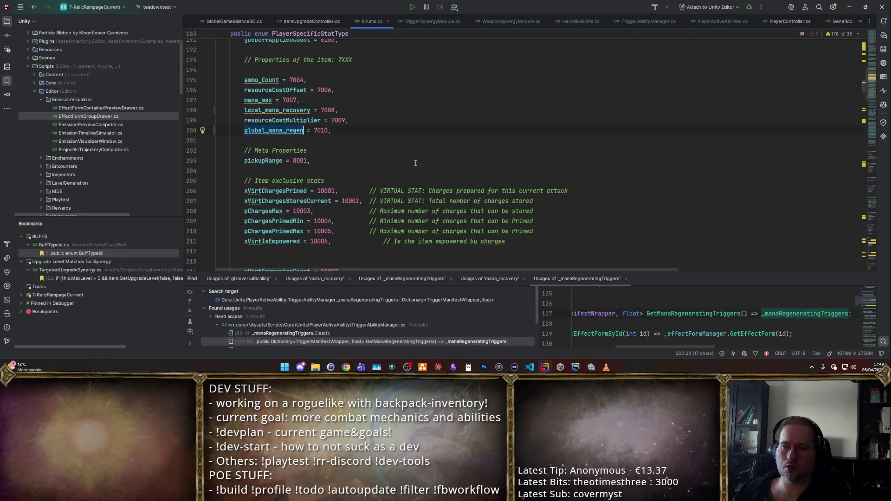
- Change global_mana_regen from 7010 to 7020, save, and return to Unity to recompile
left_click(272, 131)
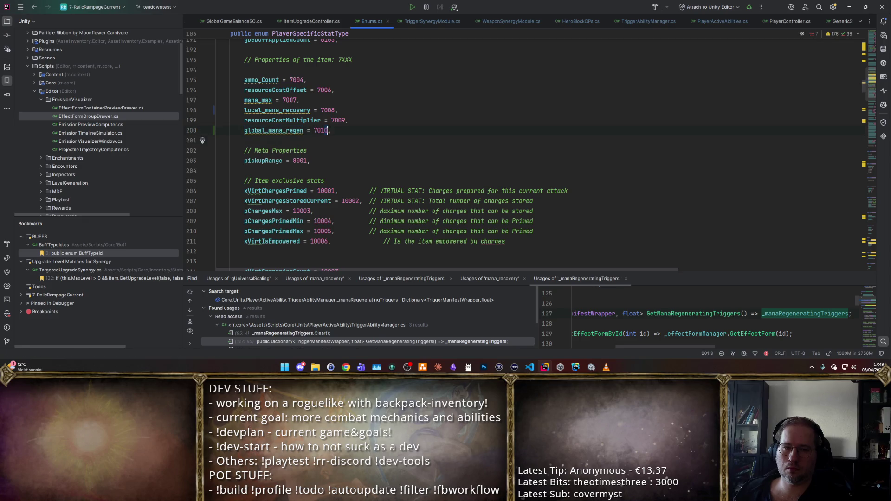
left_click_drag(325, 130, 329, 131)
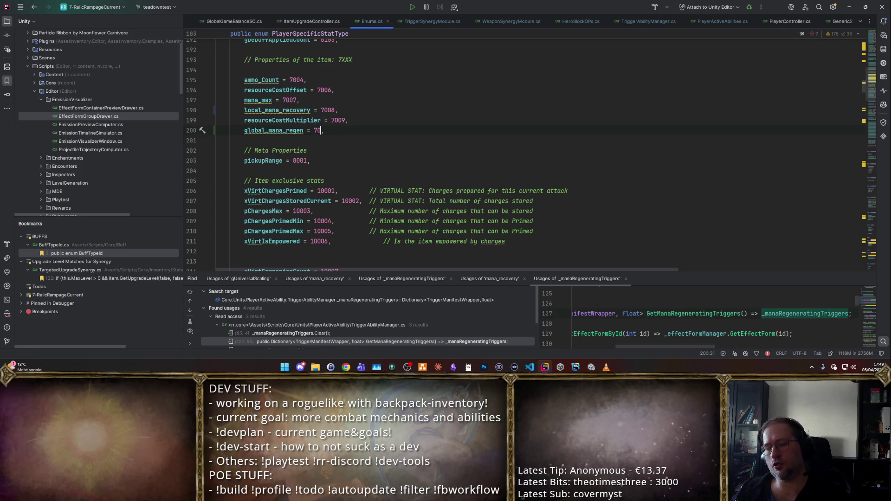
type("20")
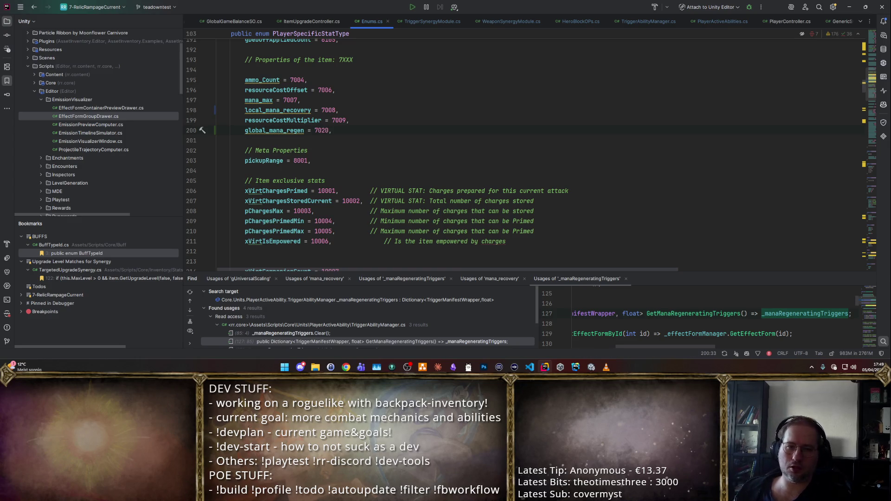
key("ctrl+s")
key("alt+Tab")
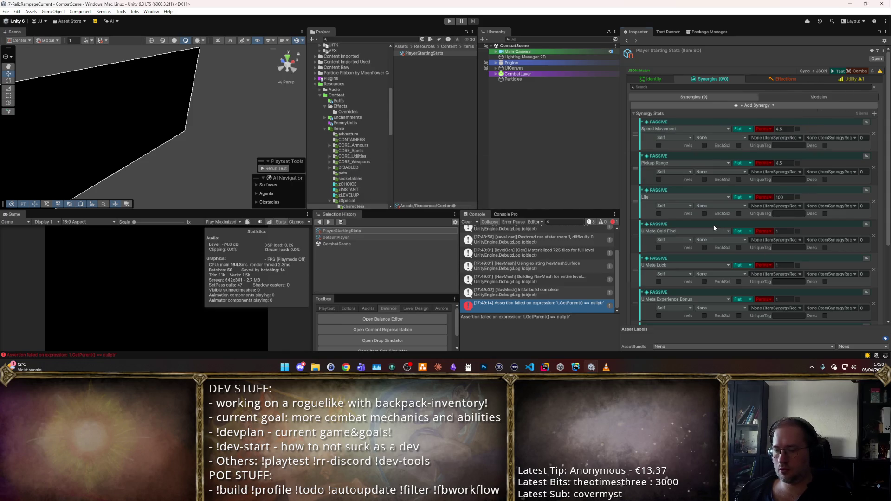
- Confirm the Pickup Range stat type is unchanged, then sync Player Starting Stats to JSON
left_click(675, 263)
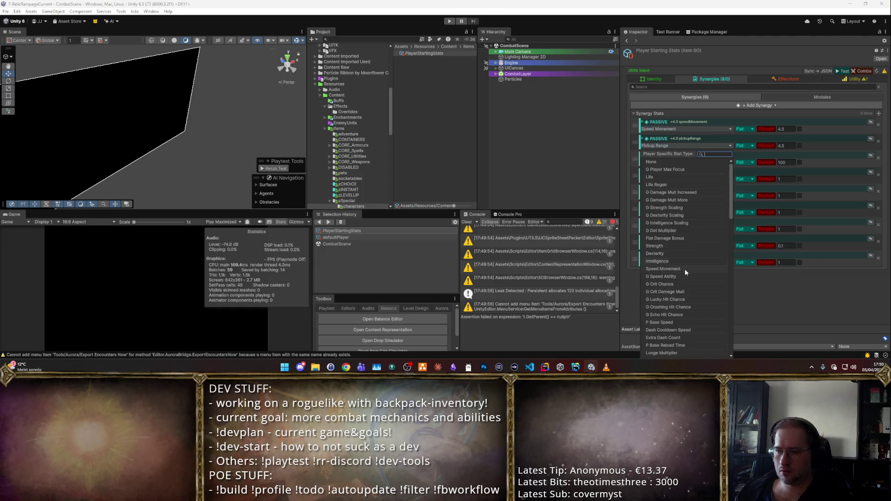
key("Escape")
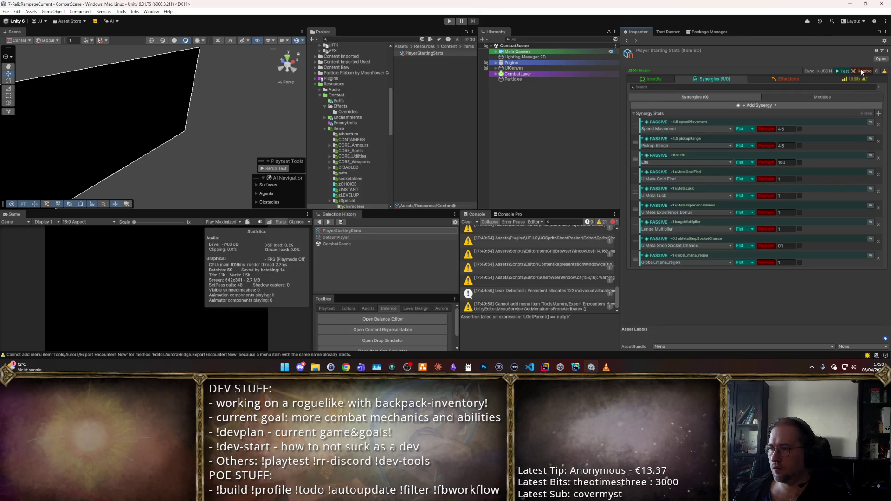
left_click(825, 71)
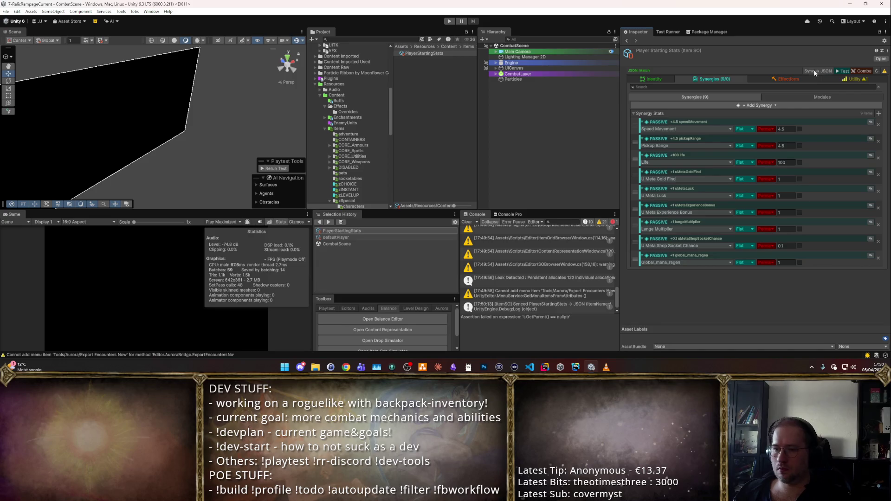
left_click(449, 22)
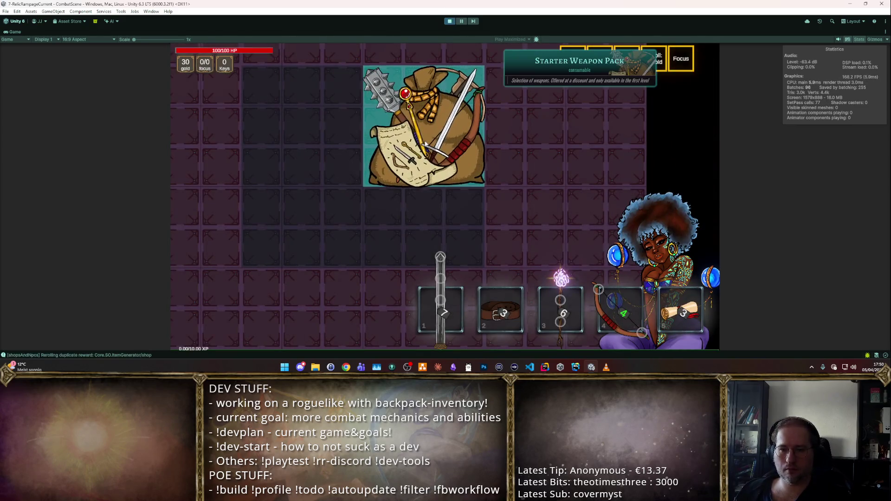
left_click(449, 155)
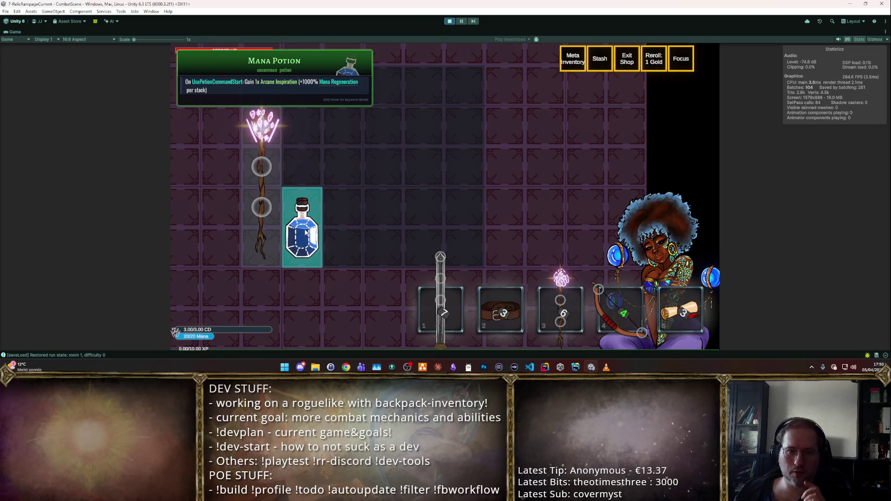
key("Escape")
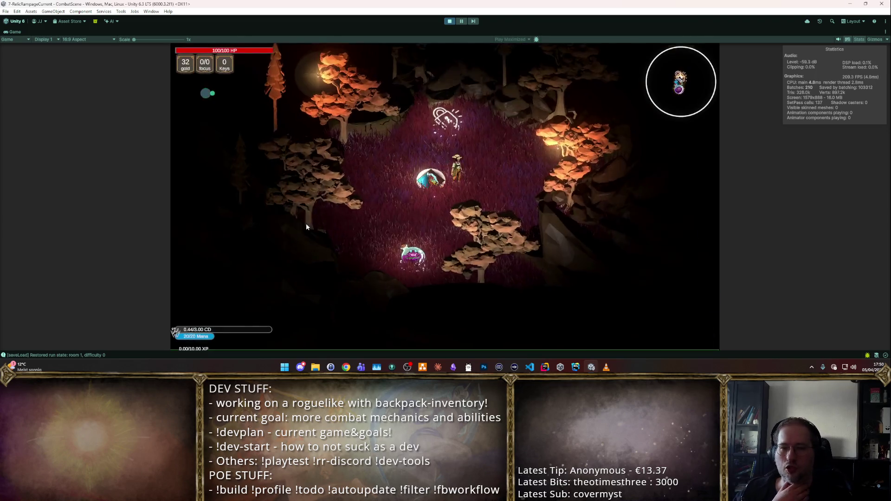
left_click(306, 223)
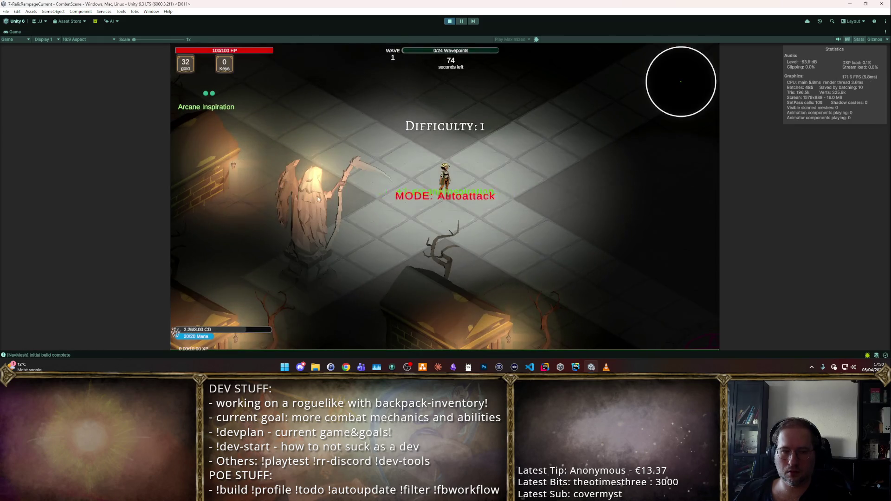
right_click(318, 198)
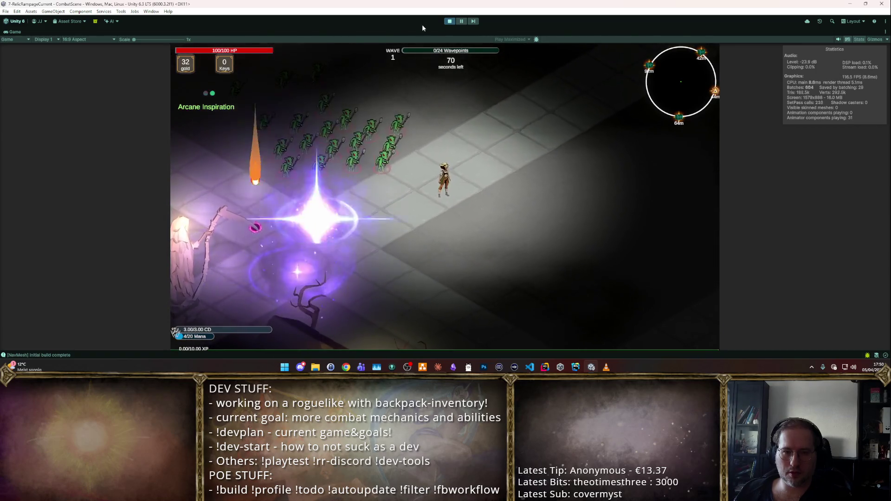
left_click(449, 21)
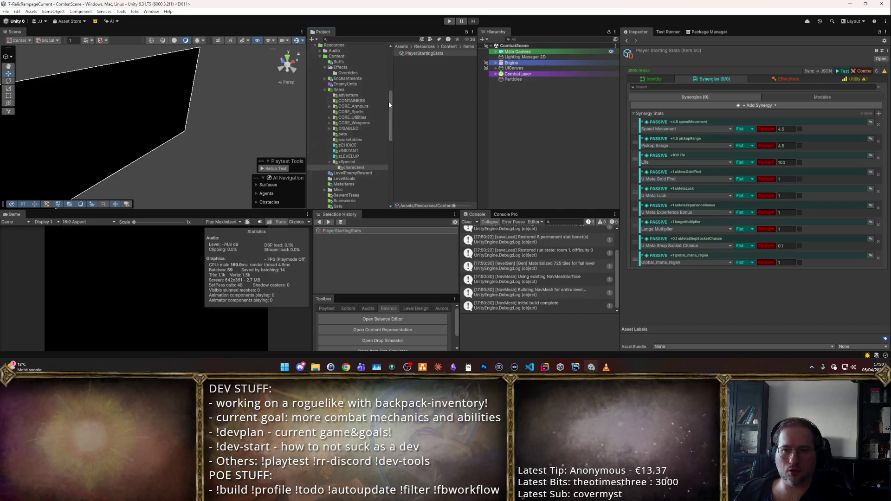
- Select the Mana Potion item in the CORE_Utilities support P2 folder
left_click(360, 118)
double_click(416, 70)
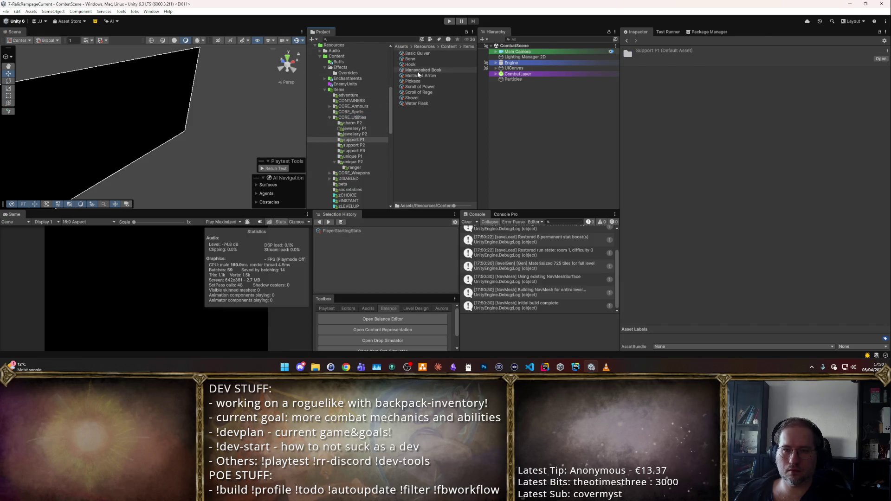
left_click(354, 145)
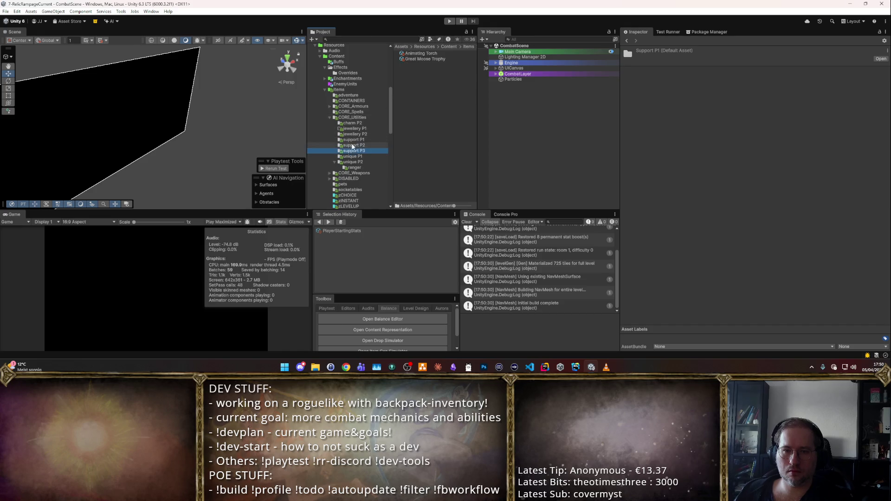
left_click(427, 93)
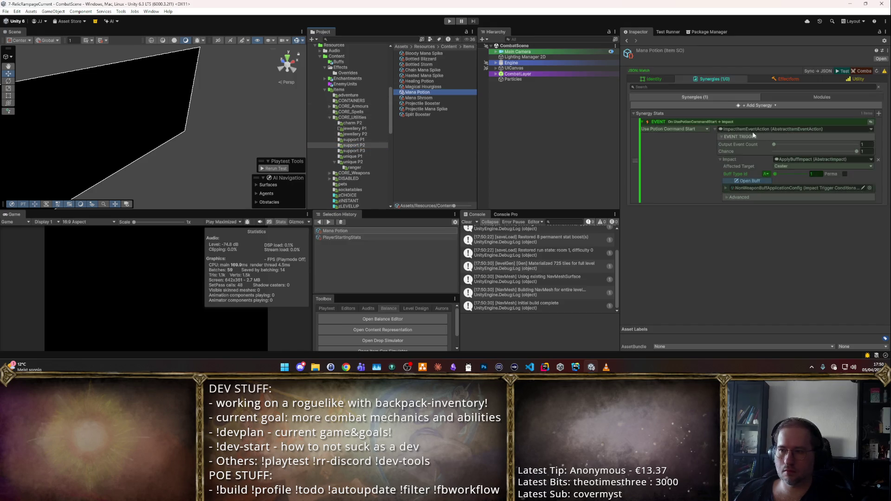
- Set the Arcane Inspiration buff's affected stat to Global_mana_regen and start a playtest
left_click(749, 181)
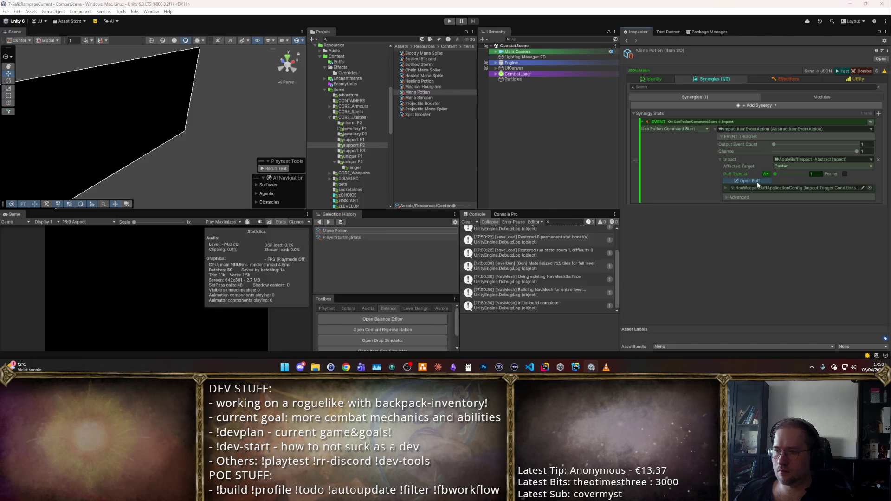
scroll(449, 149, "down", 3)
scroll(450, 149, "down", 2)
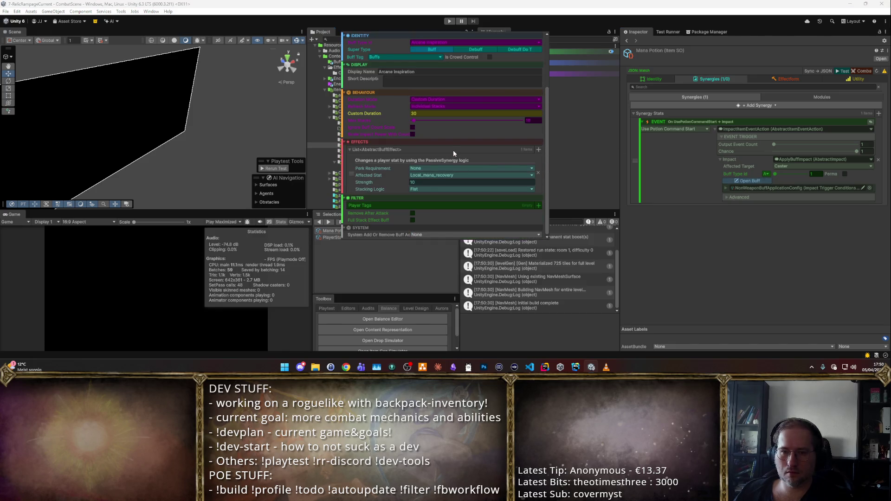
left_click(432, 175)
type("global")
key("Return")
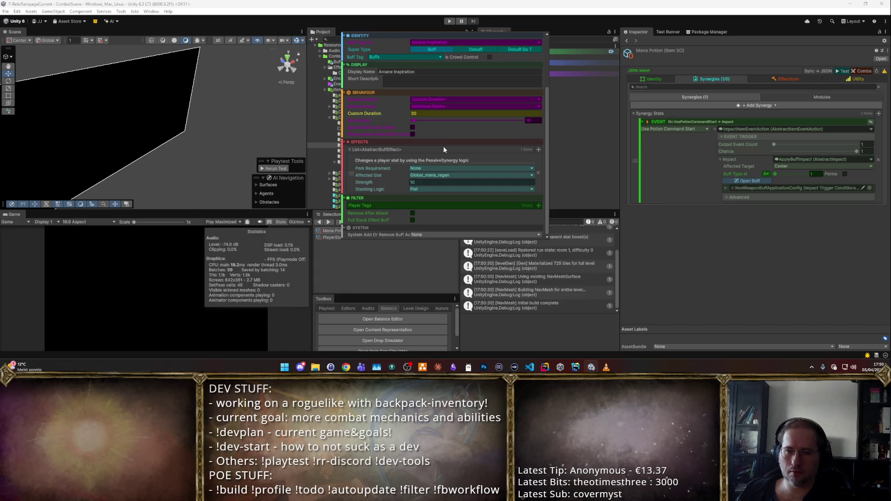
left_click(616, 239)
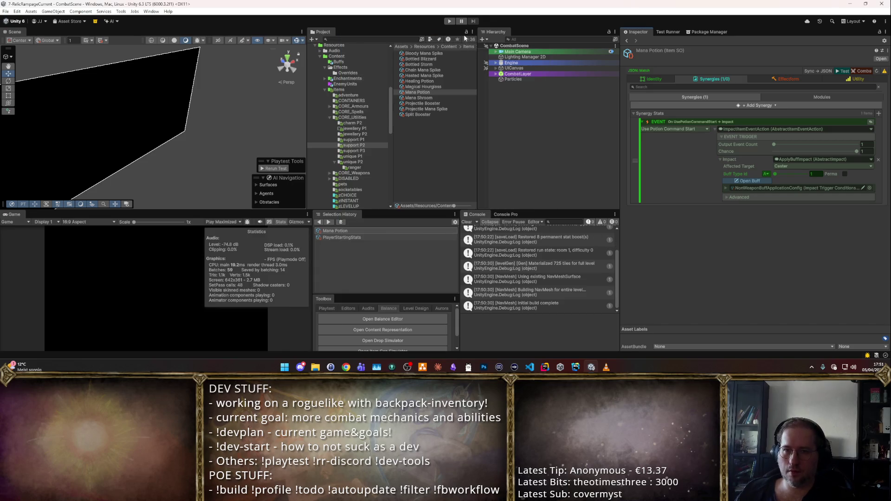
left_click(449, 21)
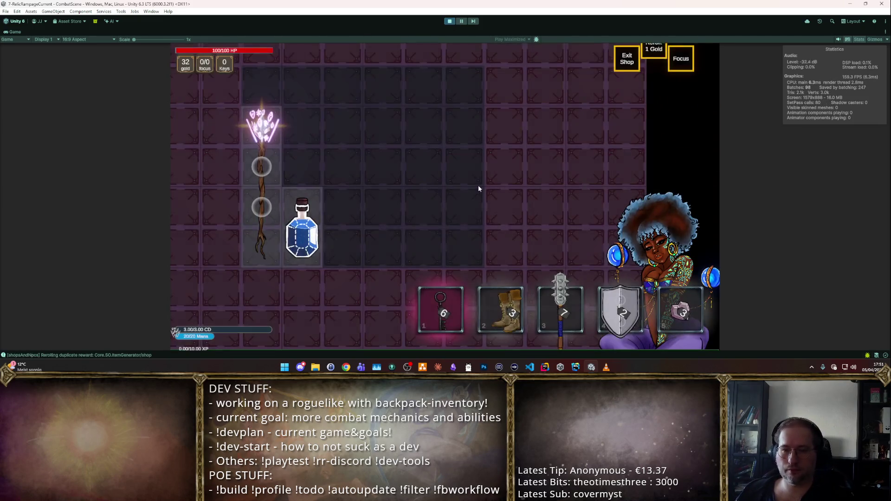
- Walk through the exit portal and choose the first Exploration Zone room
mouse_move(305, 231)
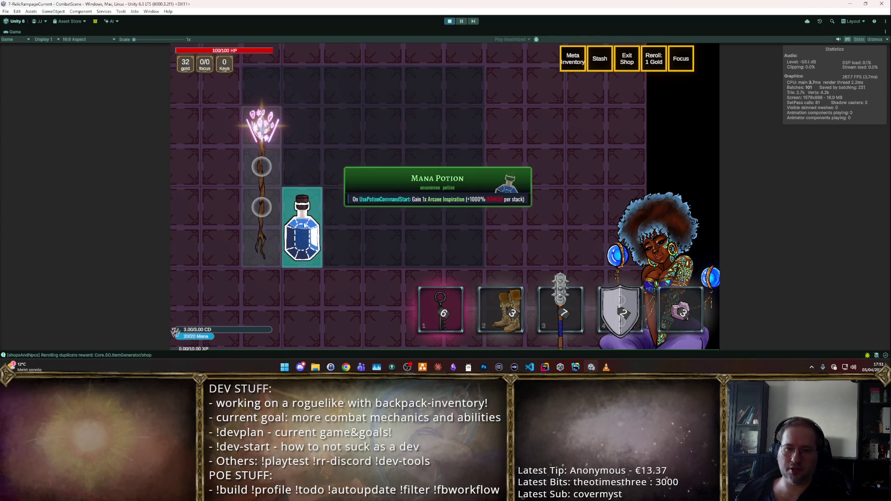
key("w")
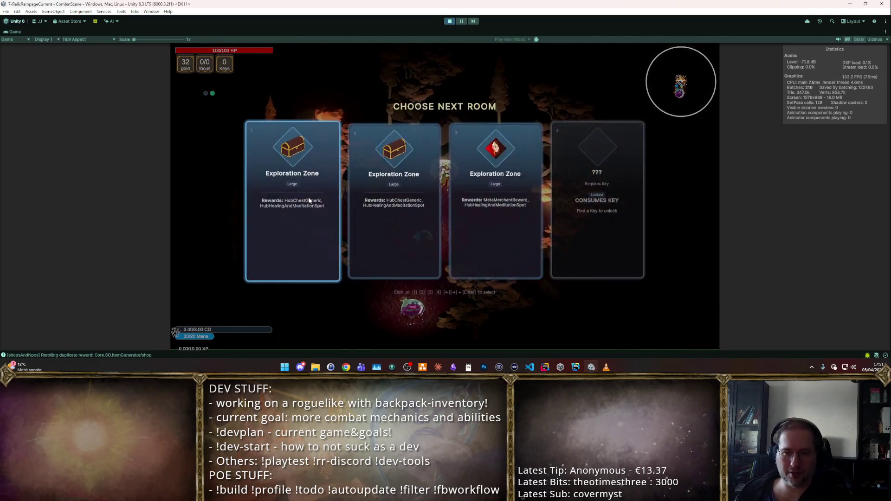
left_click(307, 195)
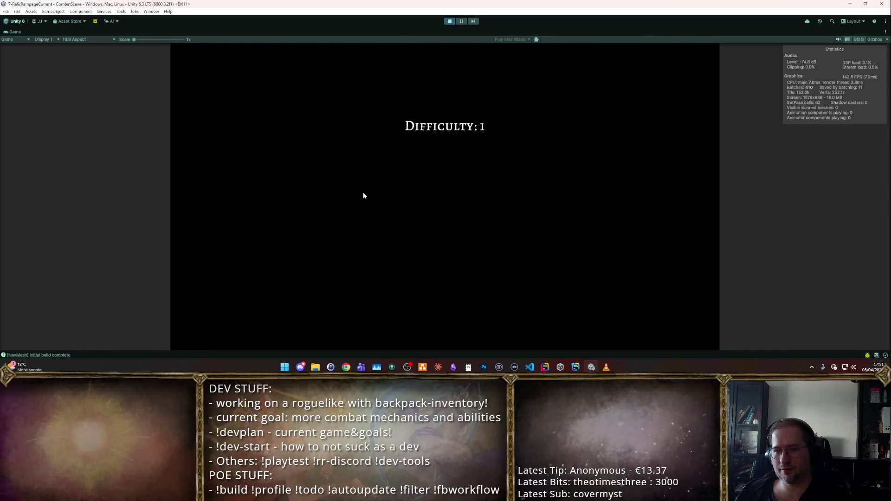
- Move the character around the wave 1 beacon room, then stop the playtest
key("w")
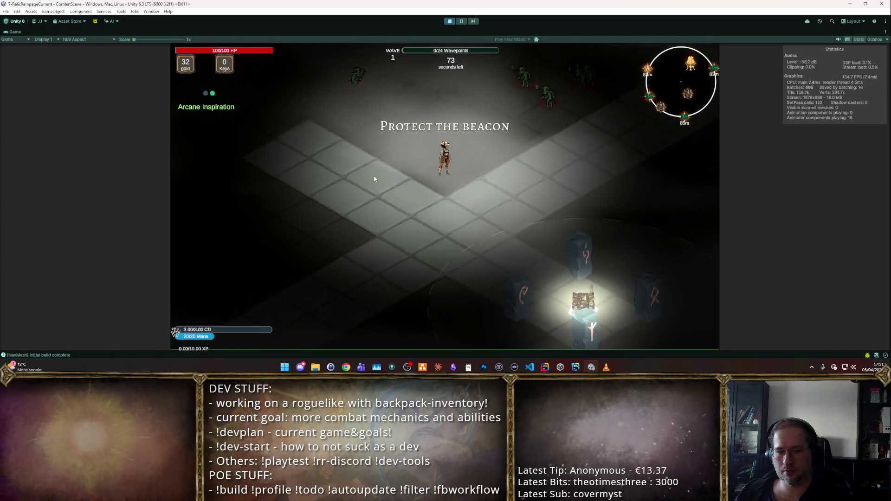
key("d")
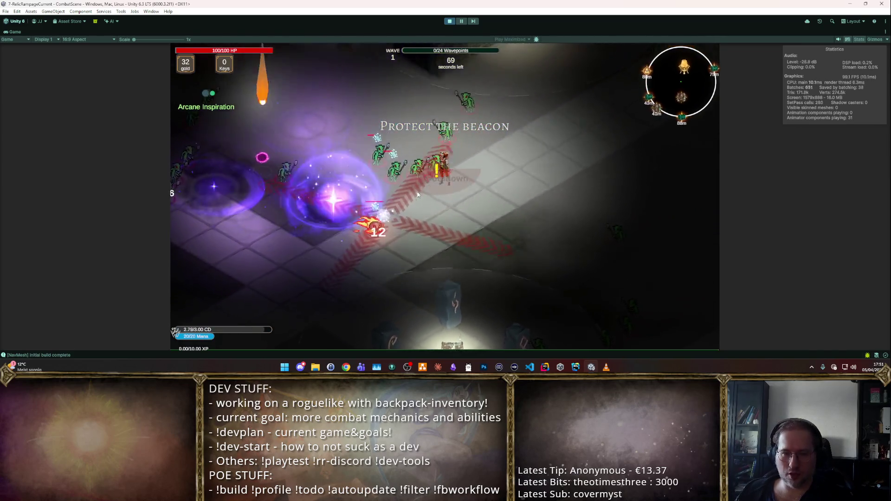
key("a")
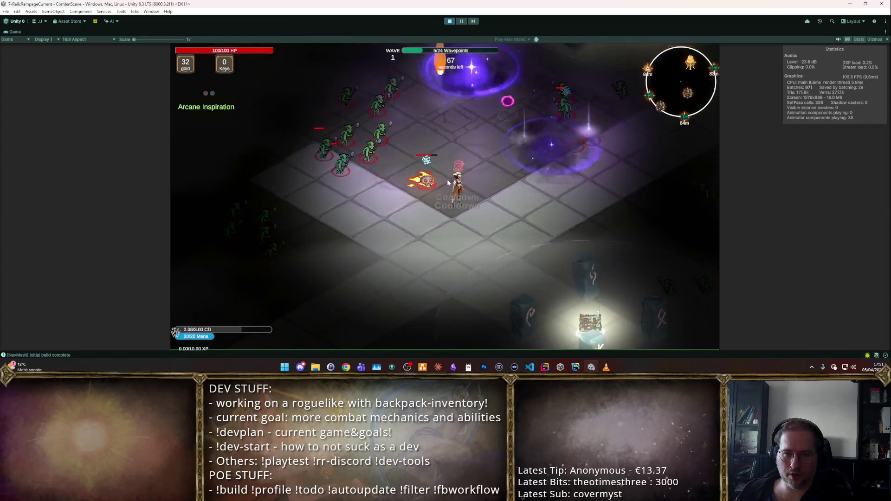
key("w")
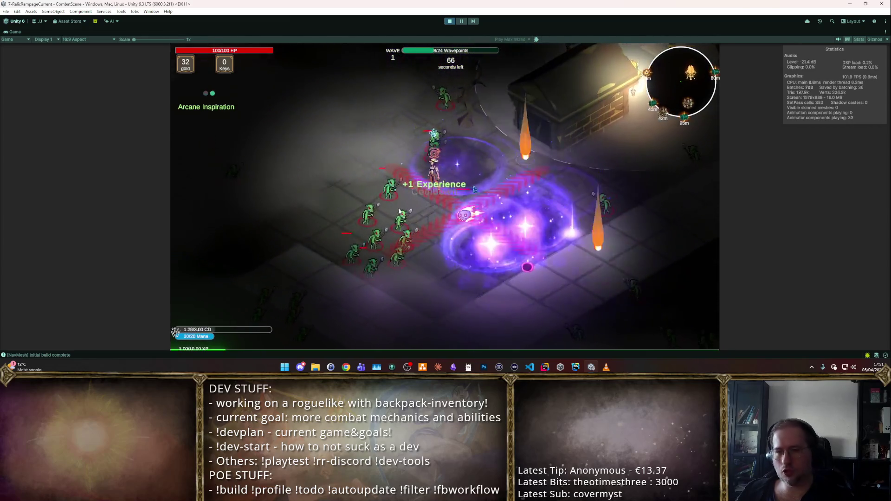
key("s")
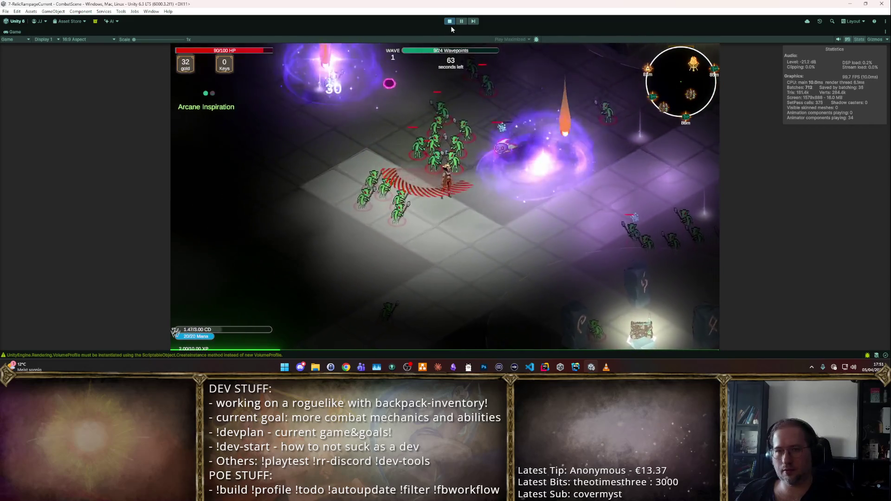
left_click(449, 21)
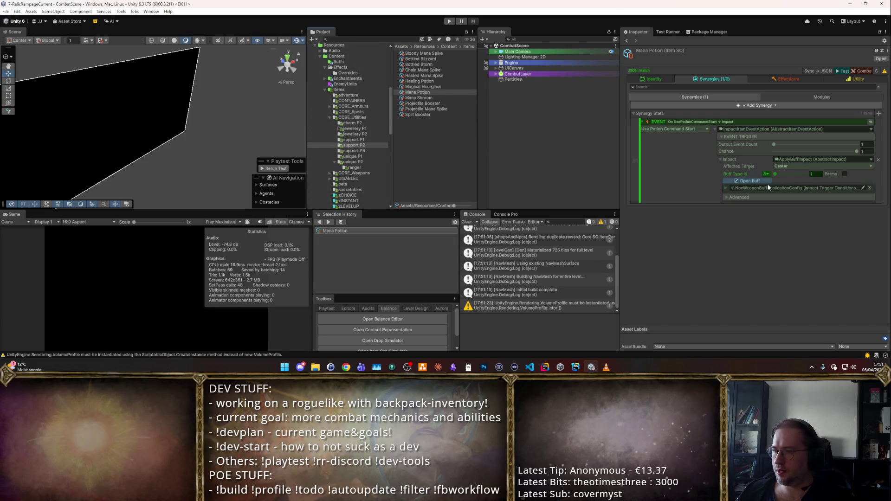
- Remove the old global_mana_regen synergy from defaultPlayer's PlayerStartingStats
scroll(341, 139, "down", 5)
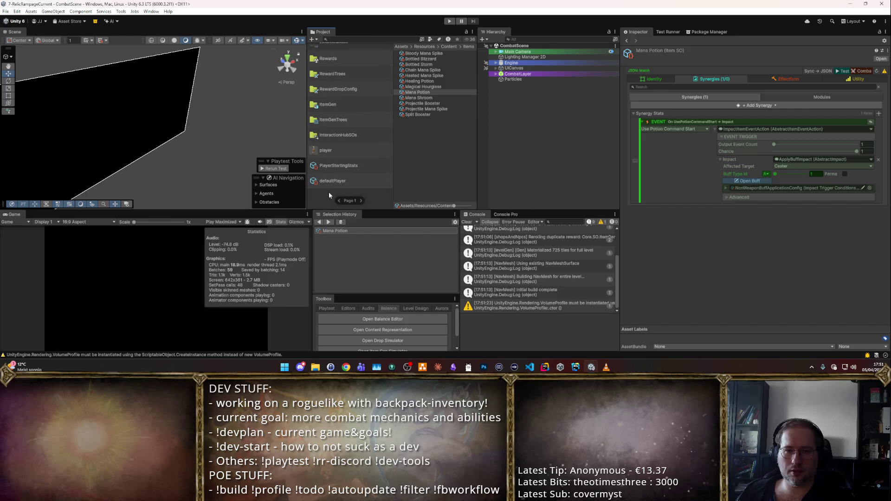
left_click(334, 181)
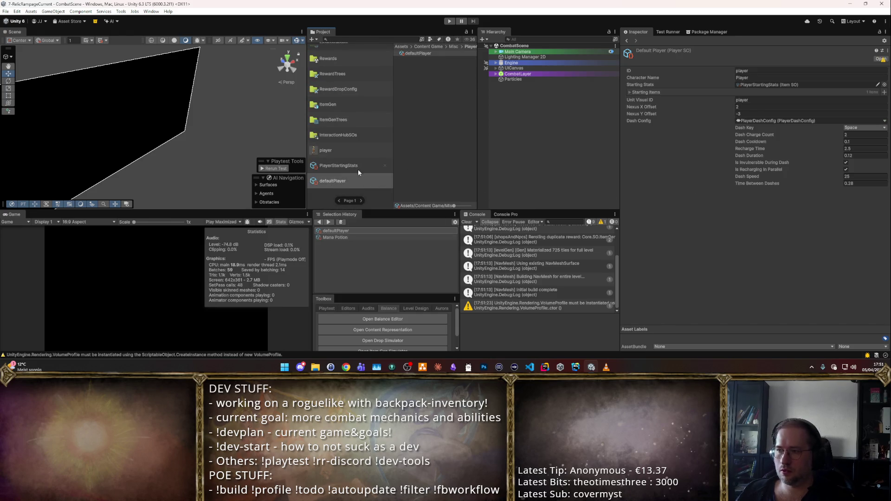
double_click(789, 87)
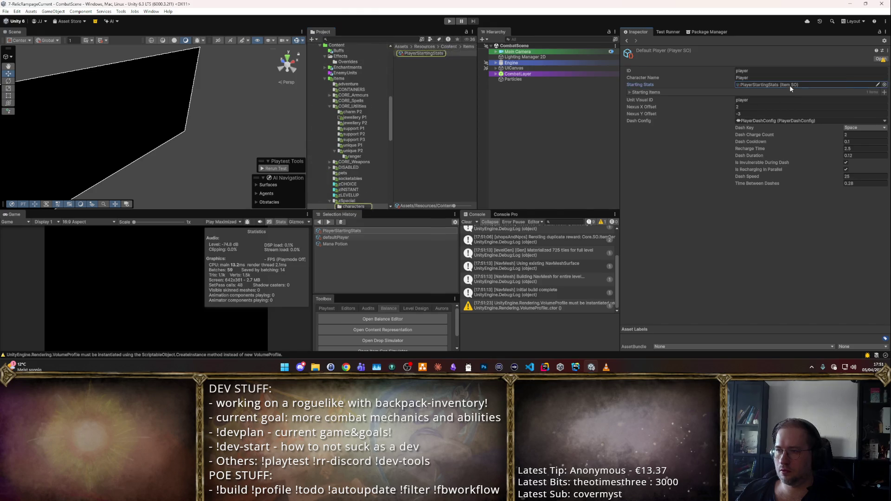
left_click(877, 258)
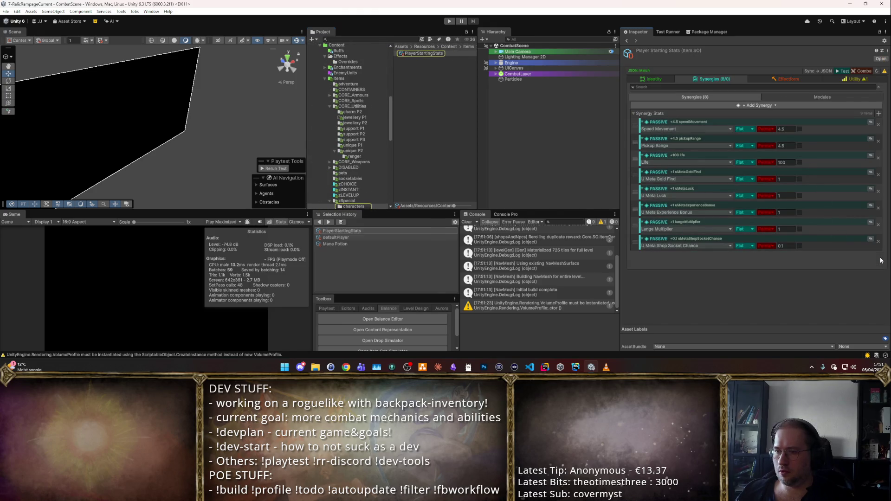
key("ctrl+z")
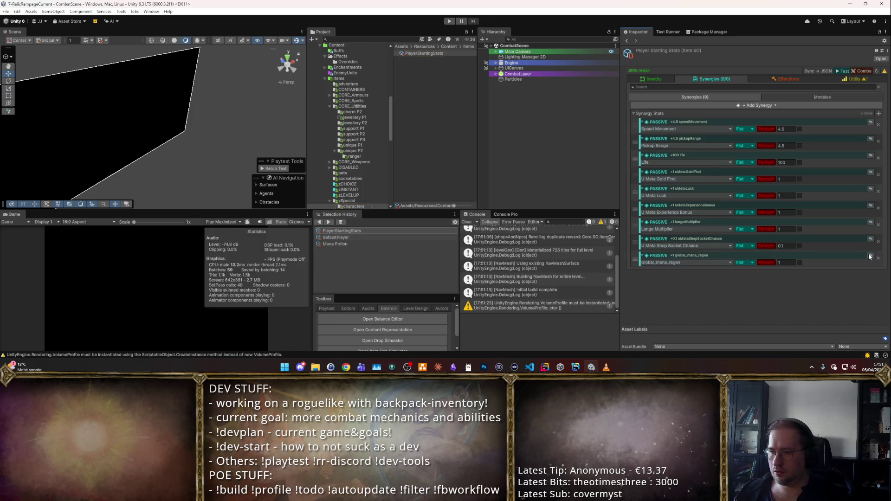
left_click(877, 258)
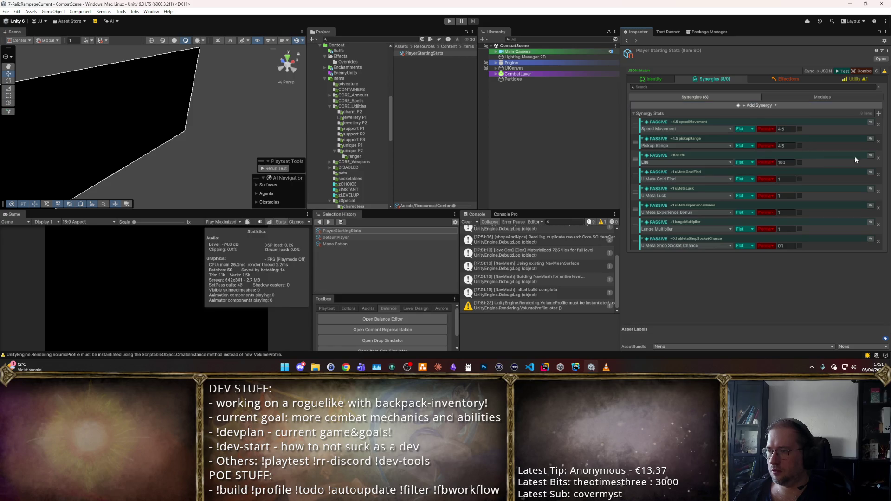
- Add a Permanent PassiveSynergy for Global_mana_regen and start the game
left_click(878, 113)
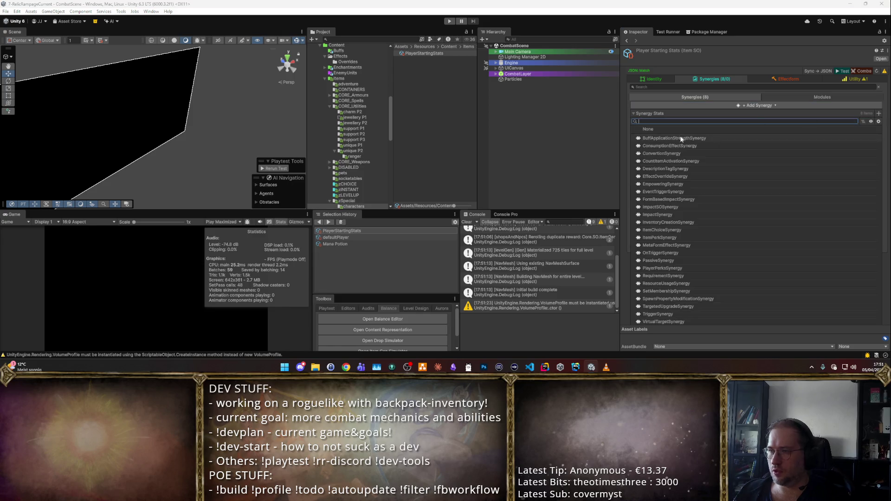
left_click(766, 192)
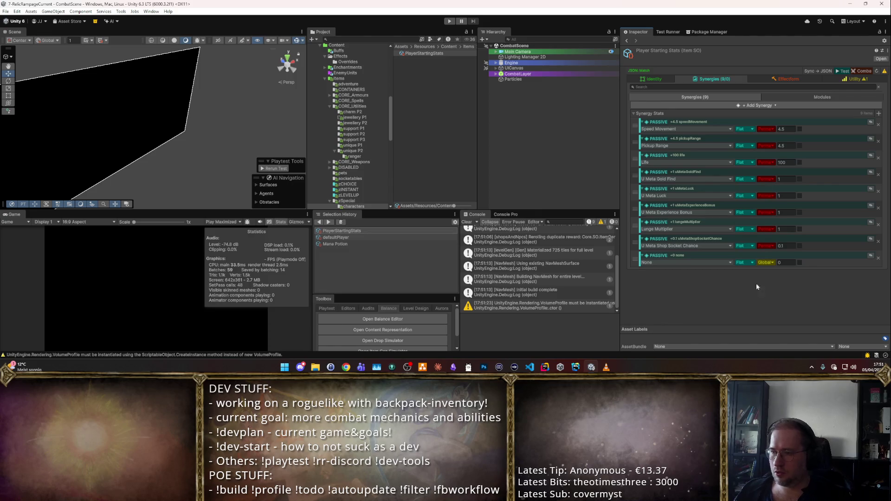
left_click(769, 263)
left_click(773, 277)
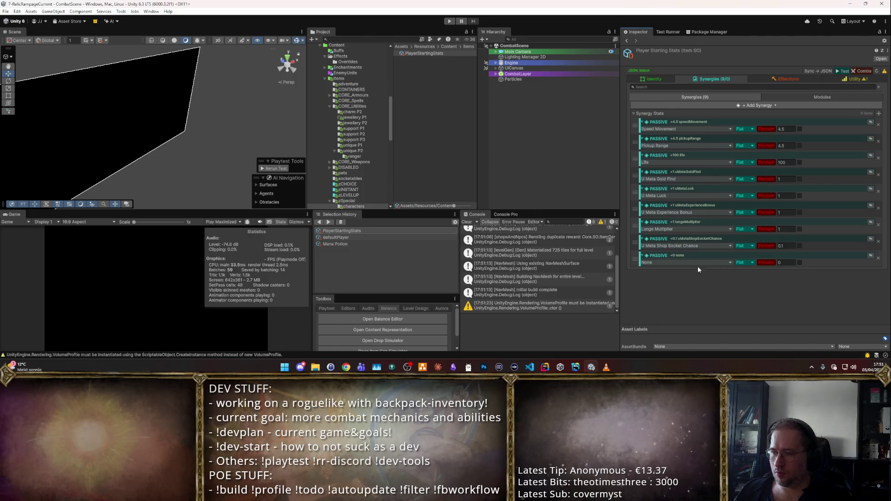
left_click(678, 262)
type("G")
key("Return")
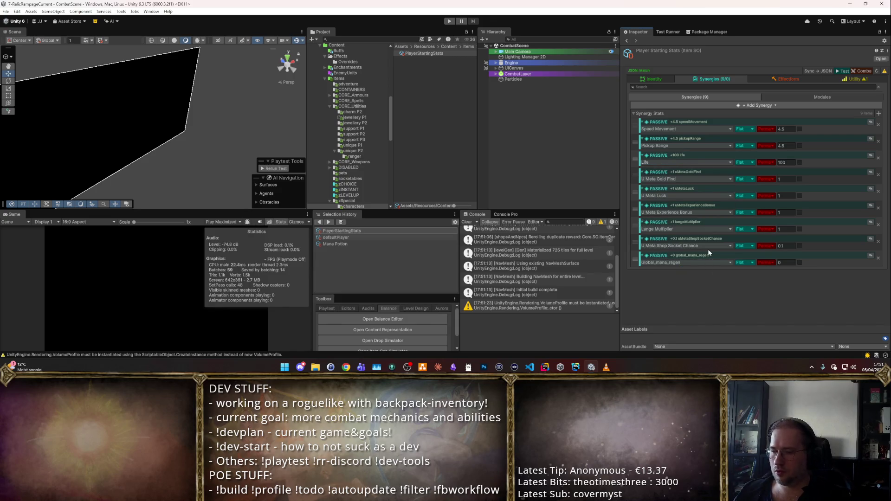
left_click(450, 22)
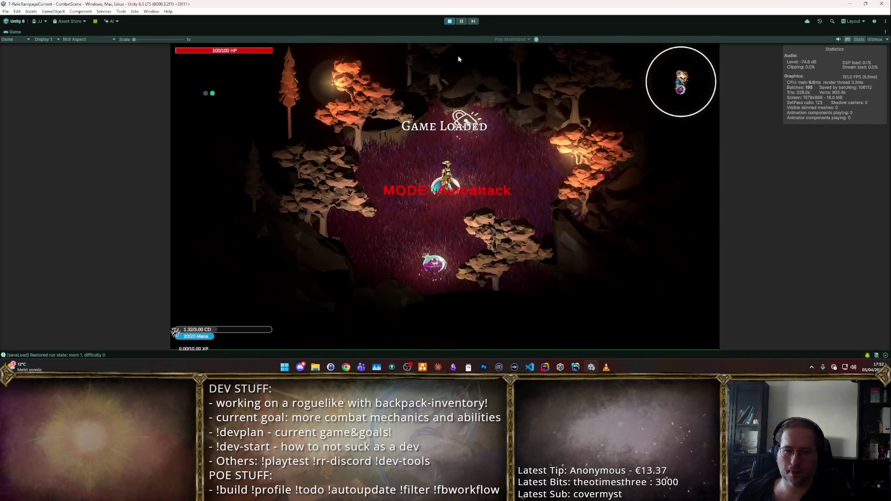
- Cast spells in the playtest to check mana use, then stop the game
left_click(478, 218)
left_click(476, 219)
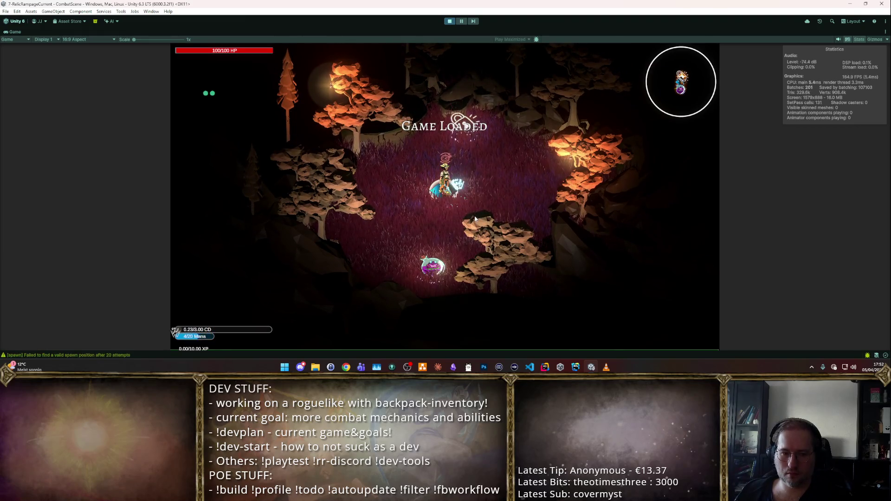
left_click(449, 21)
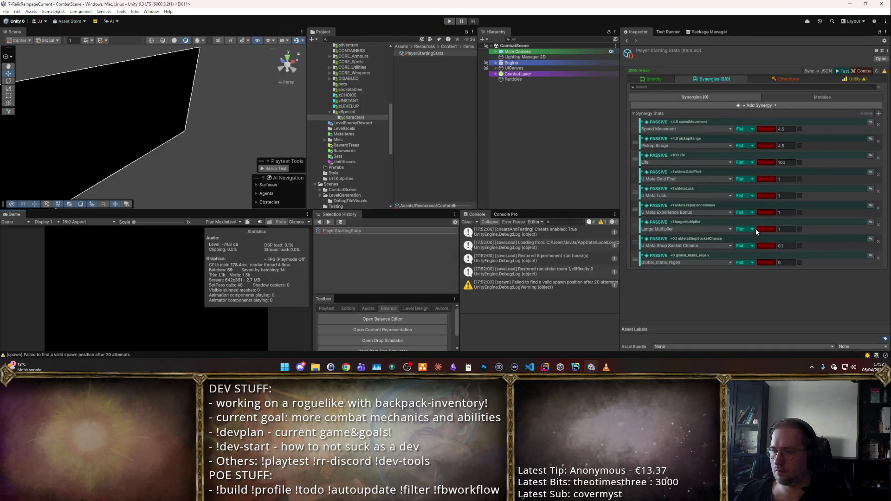
- Set the Global_mana_regen value to 1 and playtest spell casting again before stopping
type("1")
left_click(449, 21)
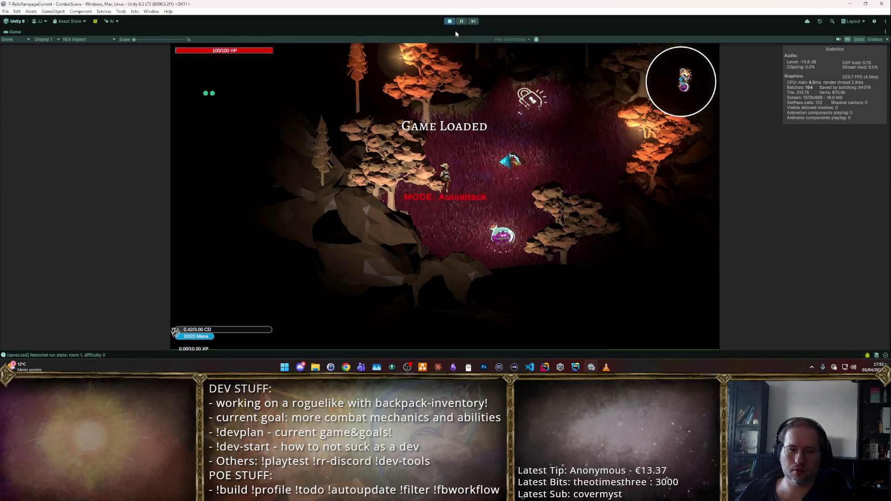
left_click(465, 214)
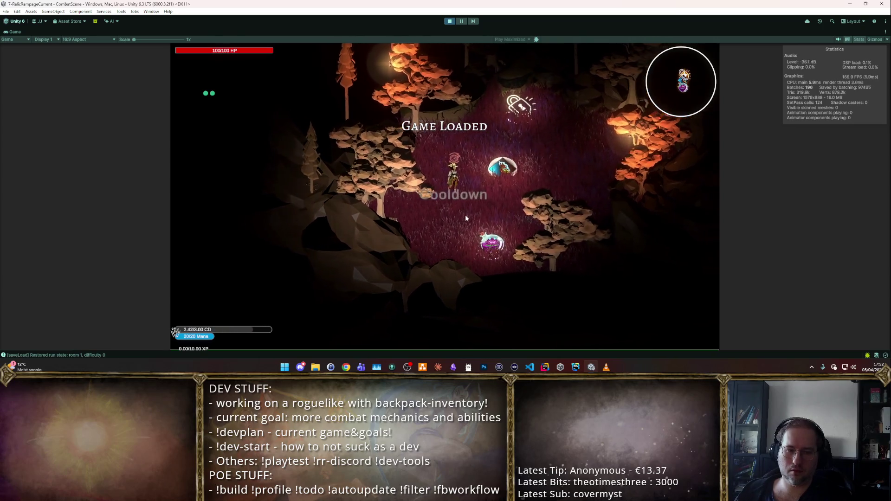
left_click(465, 214)
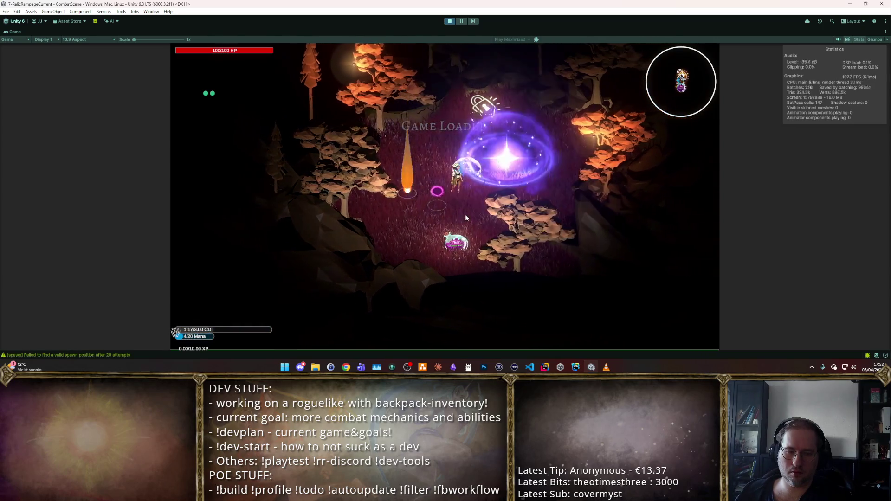
left_click(449, 21)
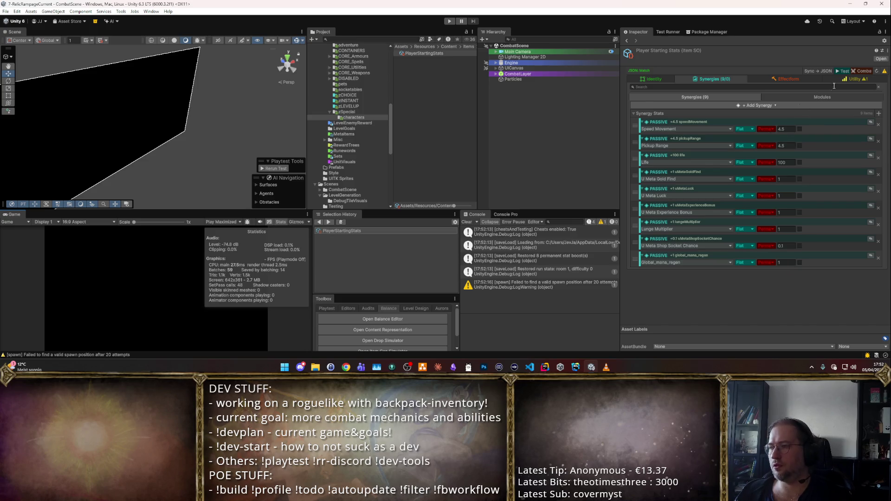
- Look over the stats asset's Utility and Identity tabs, then return to Synergies
left_click(853, 79)
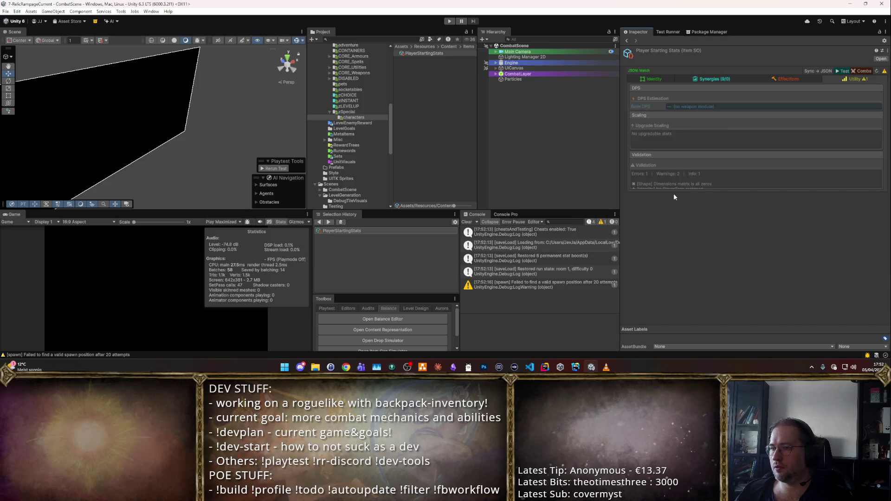
left_click(664, 79)
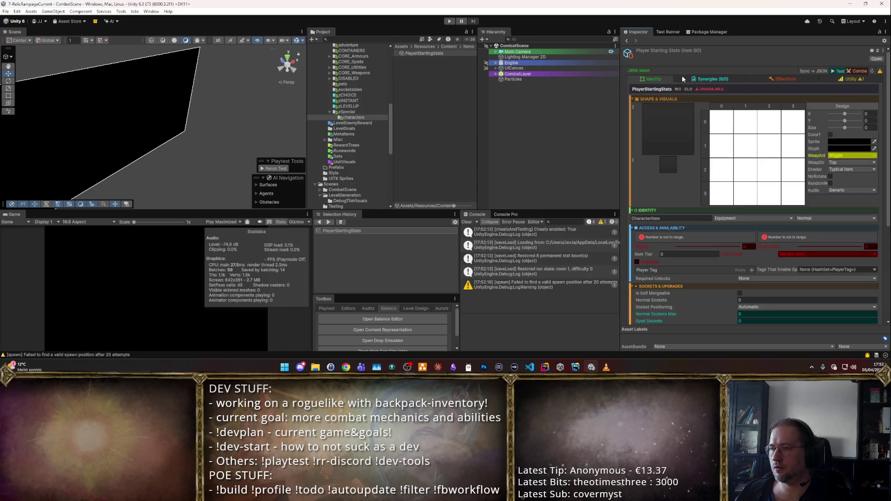
left_click(731, 79)
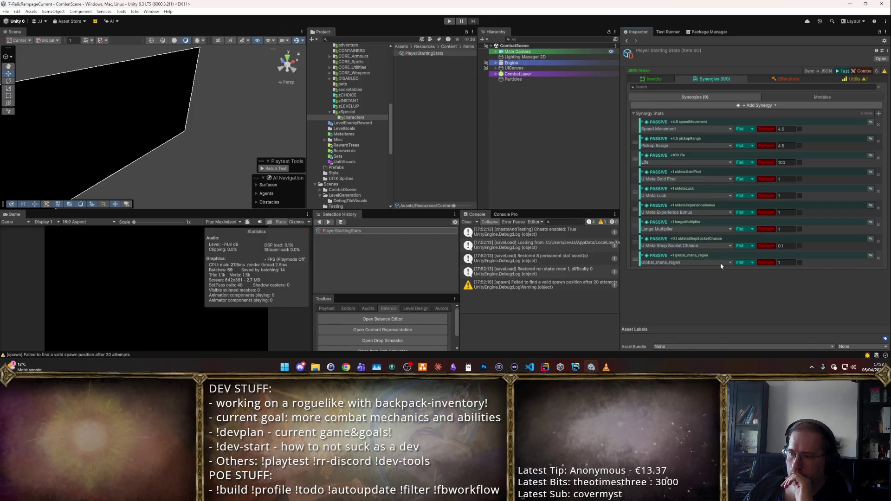
- Commit a Global_mana_regen value of 5 and run a brief playtest
mouse_move(545, 367)
type("5")
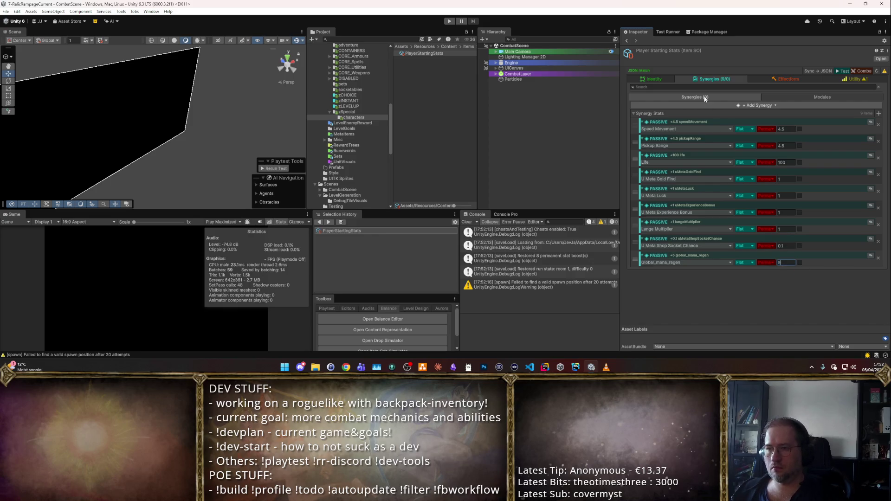
key("Return")
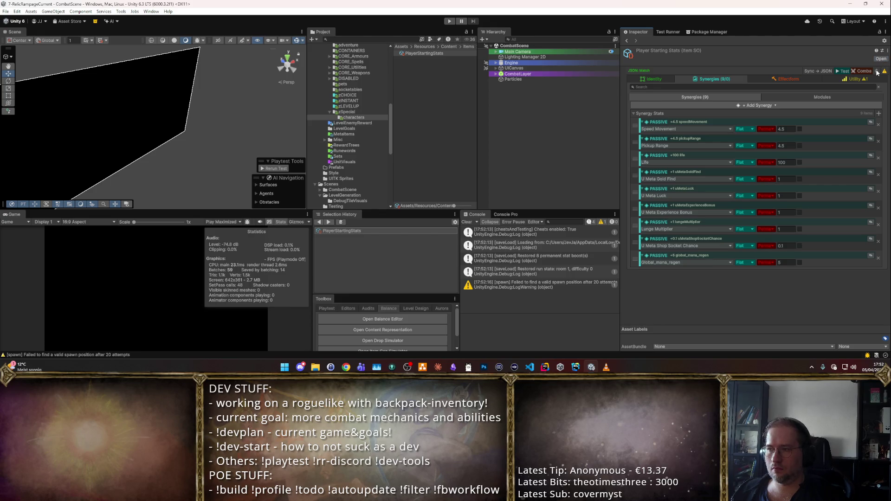
left_click(448, 22)
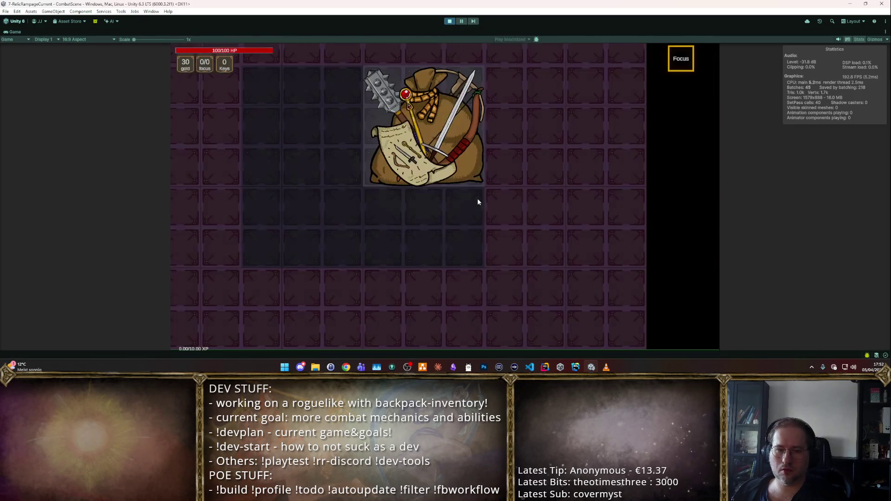
left_click(448, 22)
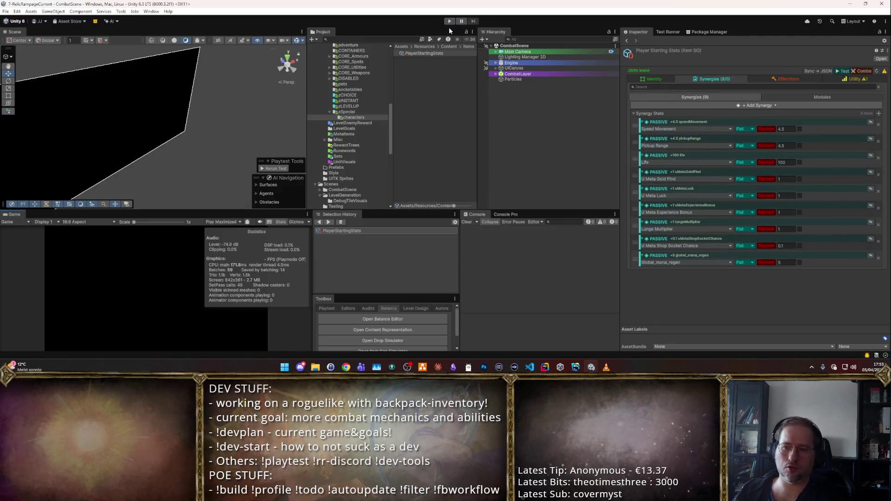
left_click(541, 366)
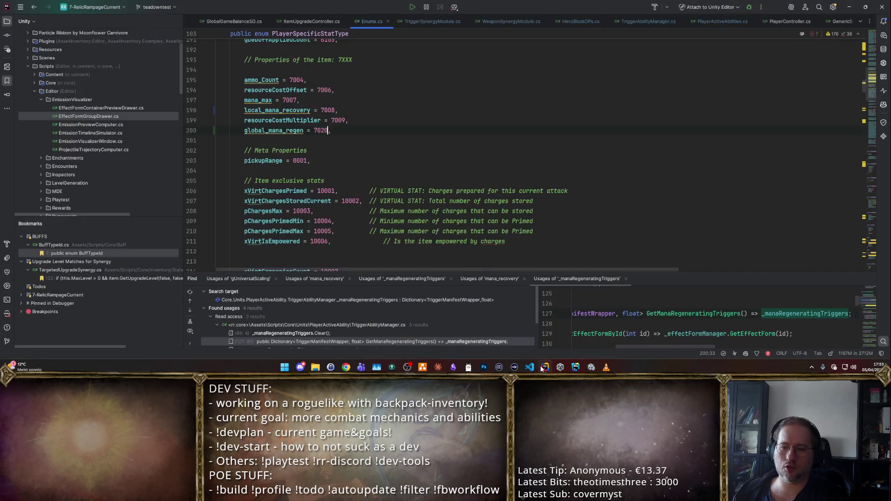
- From the mana regen code, jump into GetPlayerStat and the GetNumericStat declaration
key("ctrl+minus")
key("ctrl+minus")
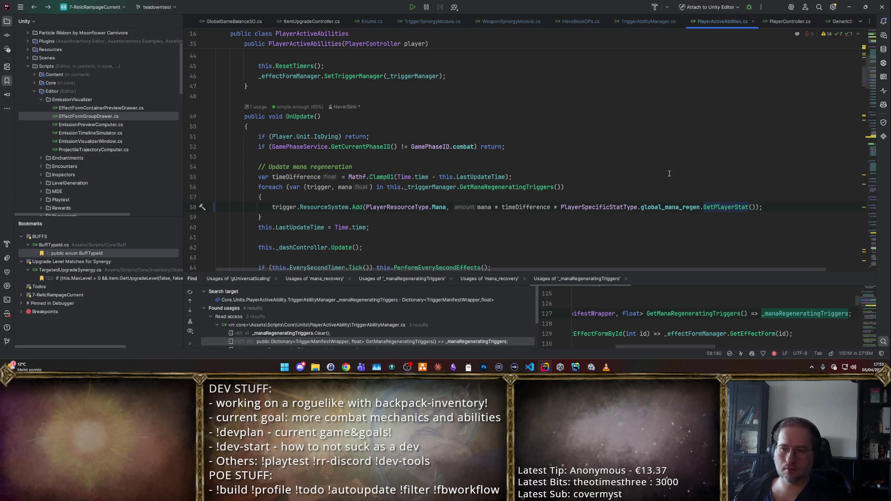
scroll(669, 174, "down", 2)
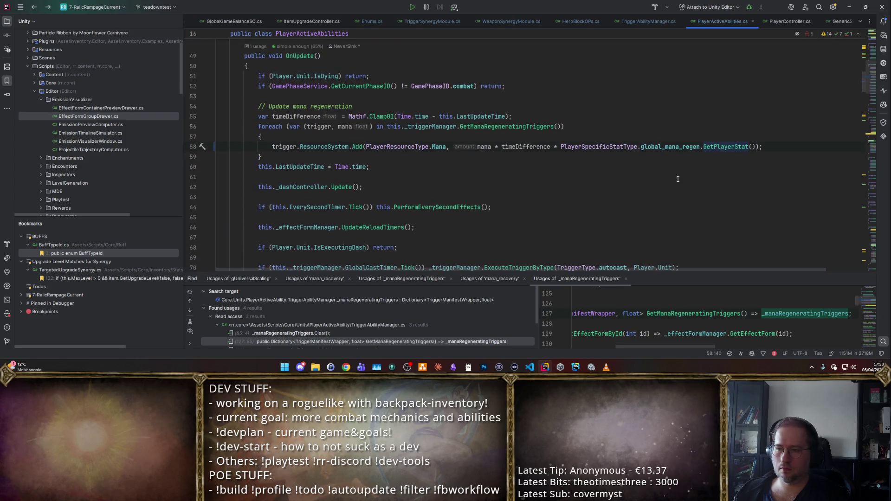
left_click(703, 150, "ctrl")
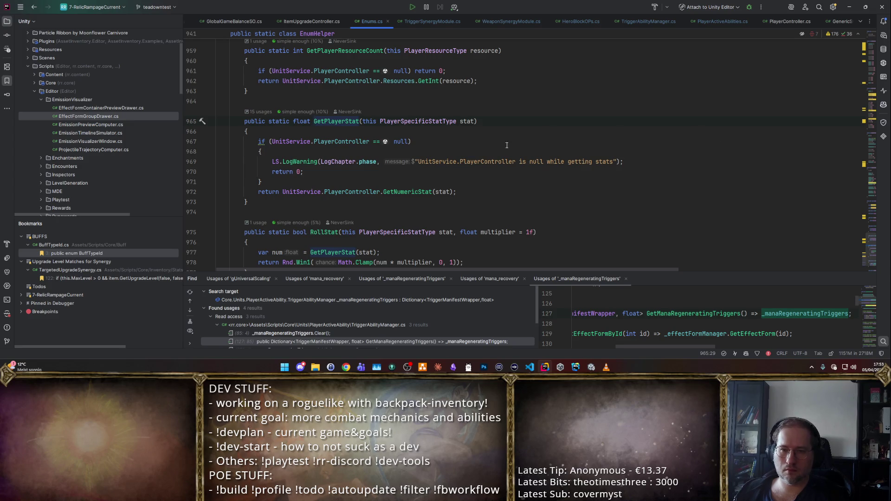
left_click(421, 192)
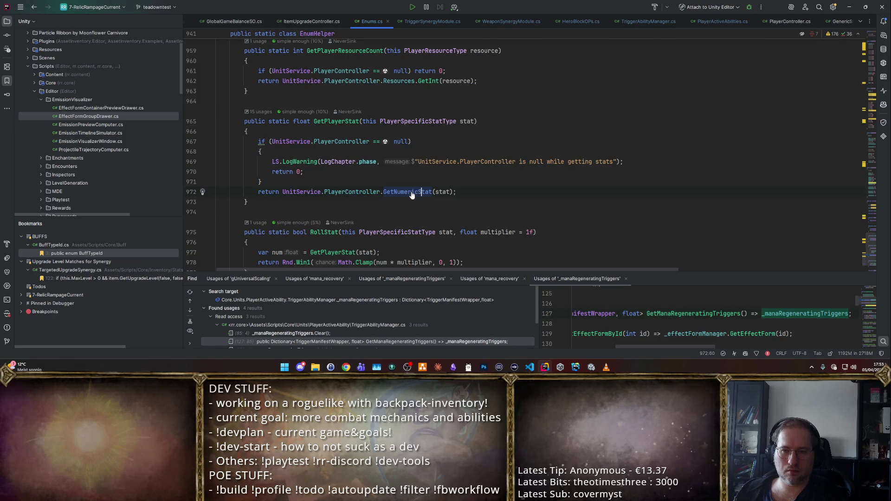
left_click(411, 192, "ctrl")
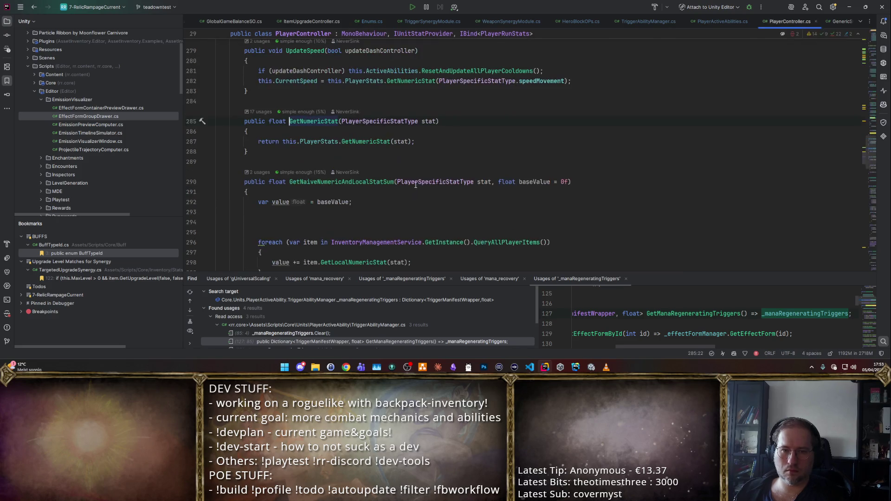
- Read through PlayerStatCollection and NumericPlayerStatContainer, navigate back, and return to Unity
scroll(407, 155, "down", 5)
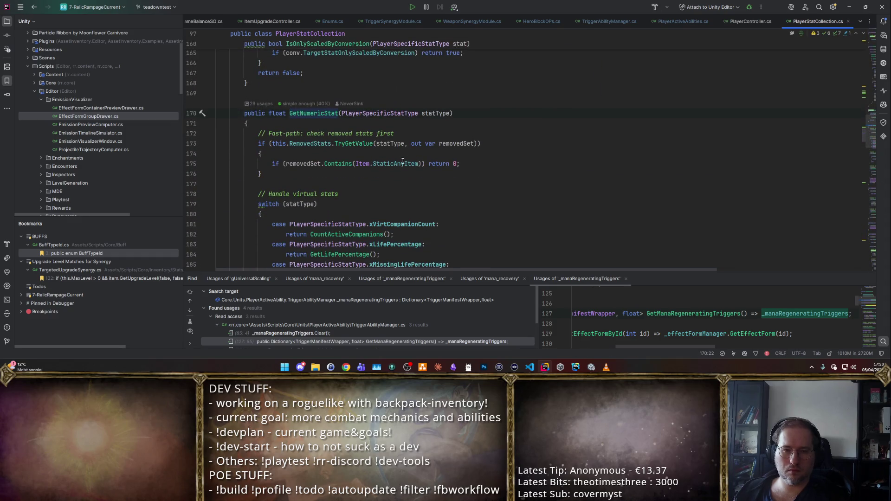
scroll(403, 162, "down", 4)
mouse_move(420, 124)
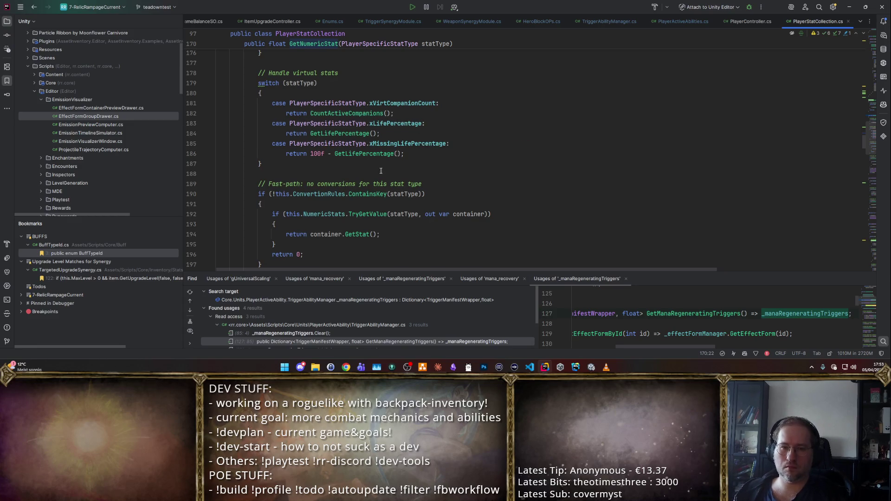
scroll(395, 156, "down", 4)
scroll(395, 155, "down", 3)
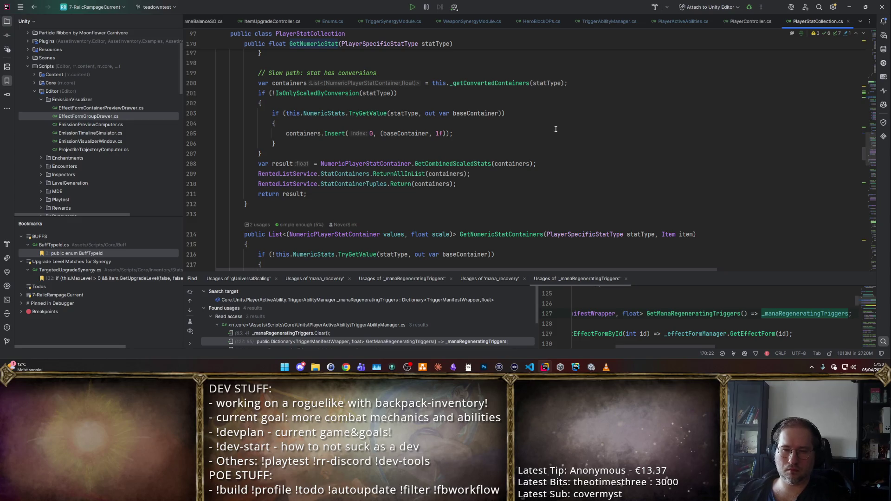
left_click(383, 163, "ctrl")
key("ctrl+alt+Left")
key("ctrl+alt+Left")
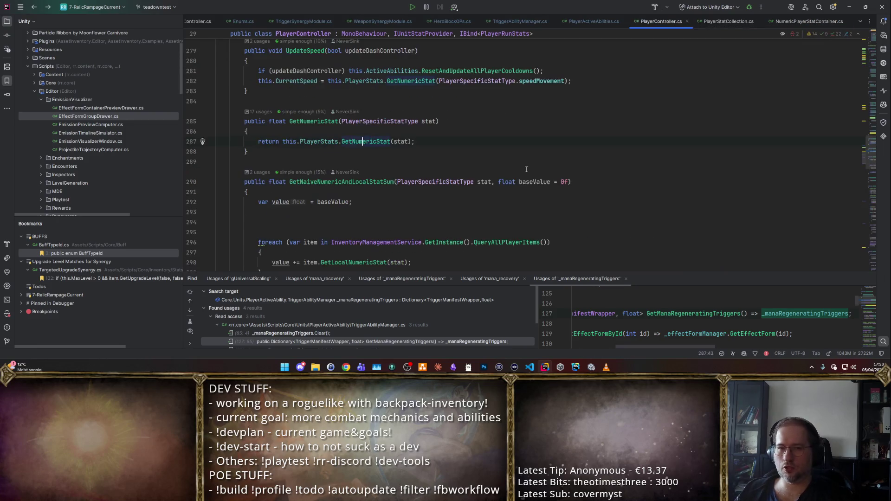
key("ctrl+alt+Left")
key("alt+Tab")
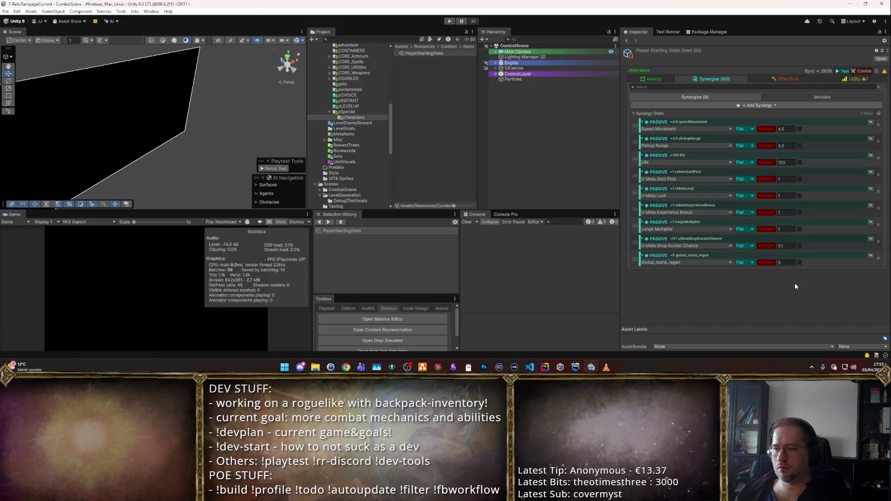
left_click(454, 21)
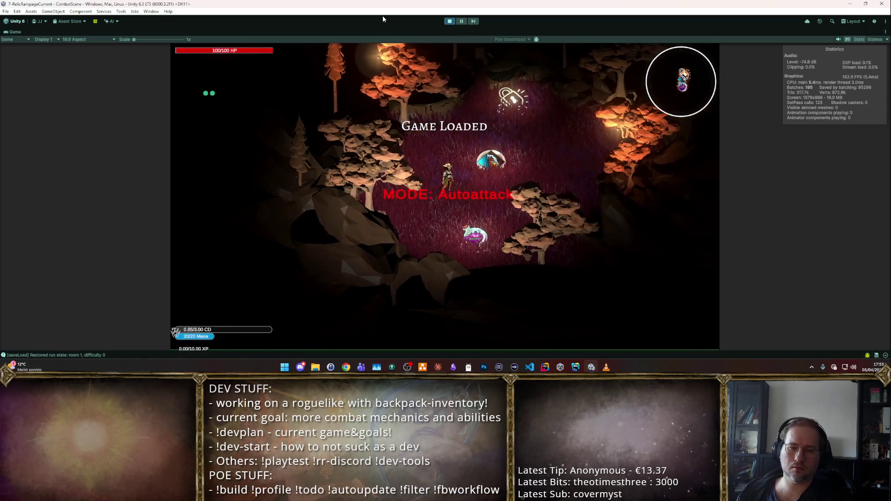
left_click(388, 205)
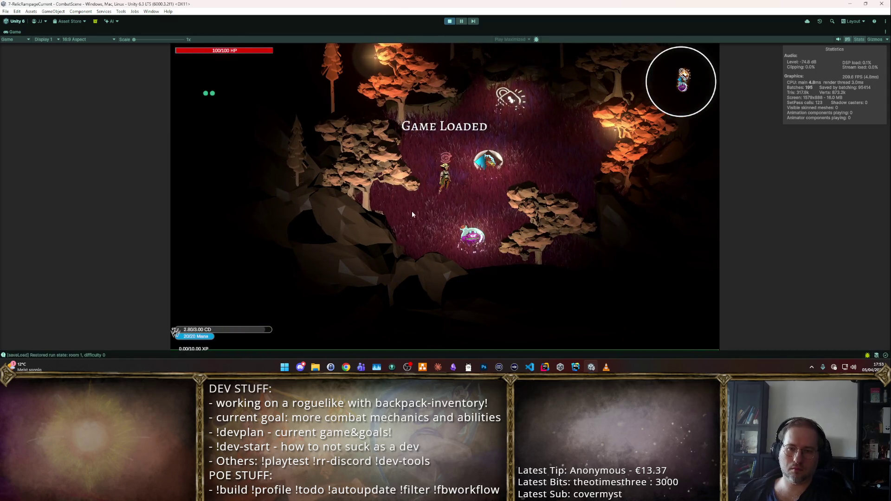
left_click(412, 208)
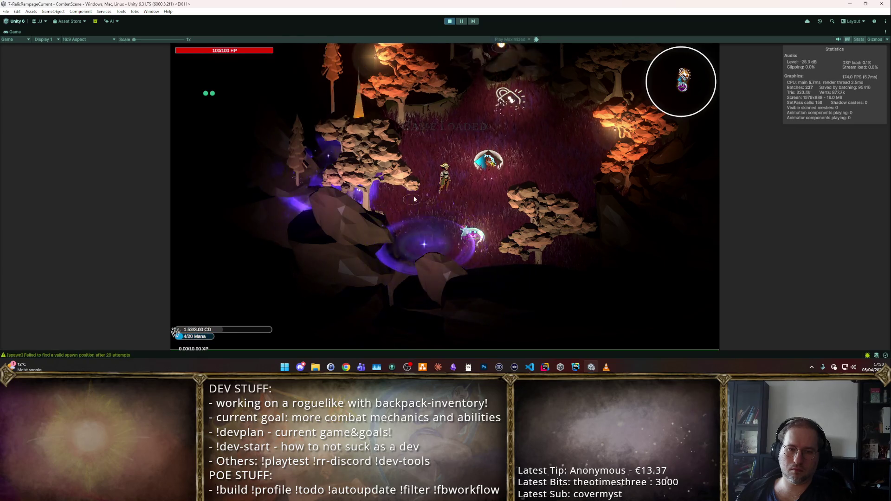
left_click(449, 20)
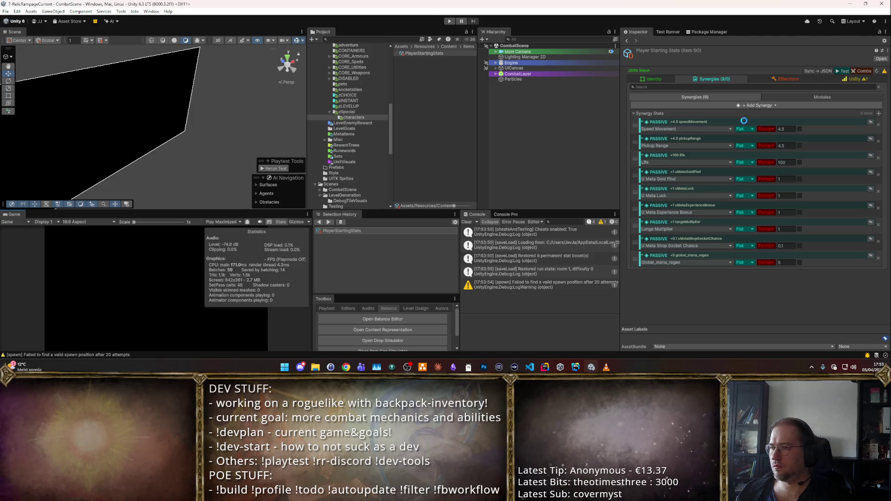
- Drag the global_mana_regen synergy to the top of the synergies list
left_click(791, 96)
left_click(751, 96)
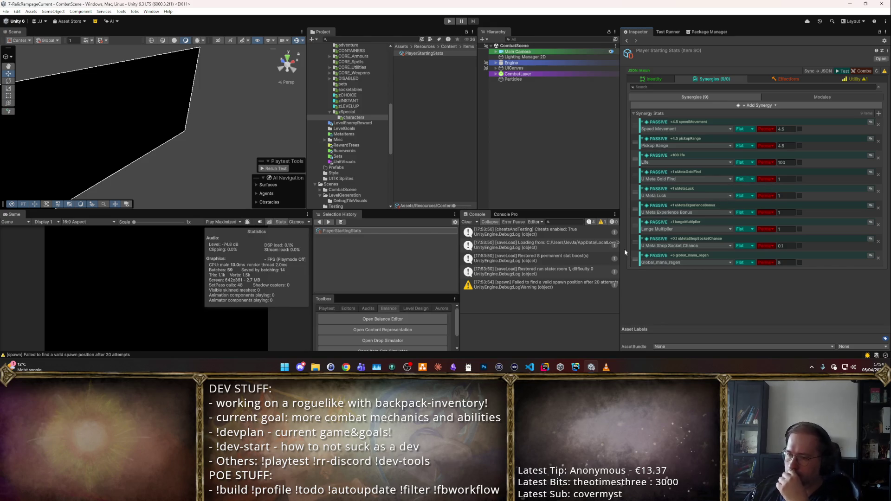
left_click_drag(635, 259, 647, 123)
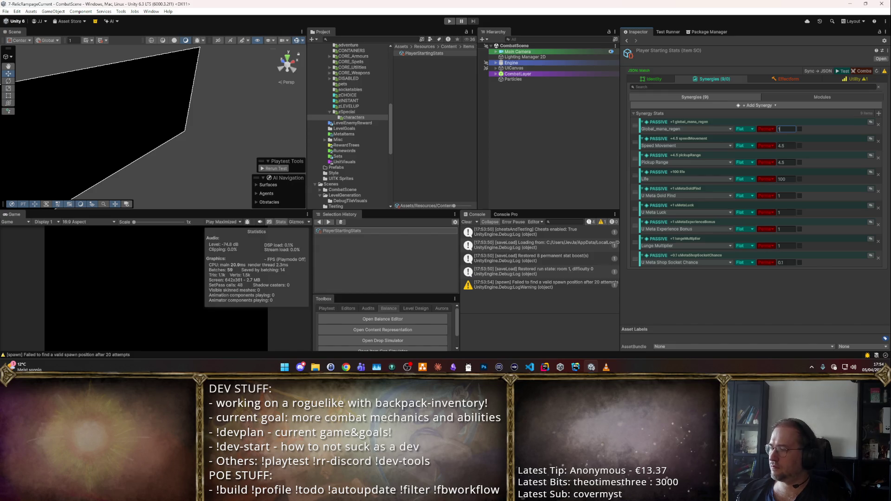
- Toggle its modifier to Increased and back to Flat, leaving the stat type unchanged
left_click(744, 129)
left_click(742, 138)
left_click(744, 130)
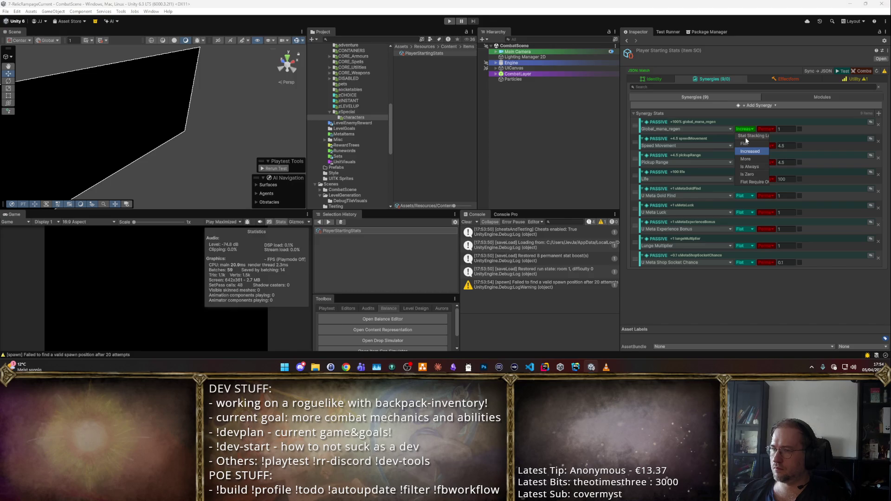
left_click(745, 143)
left_click(689, 128)
type("mana")
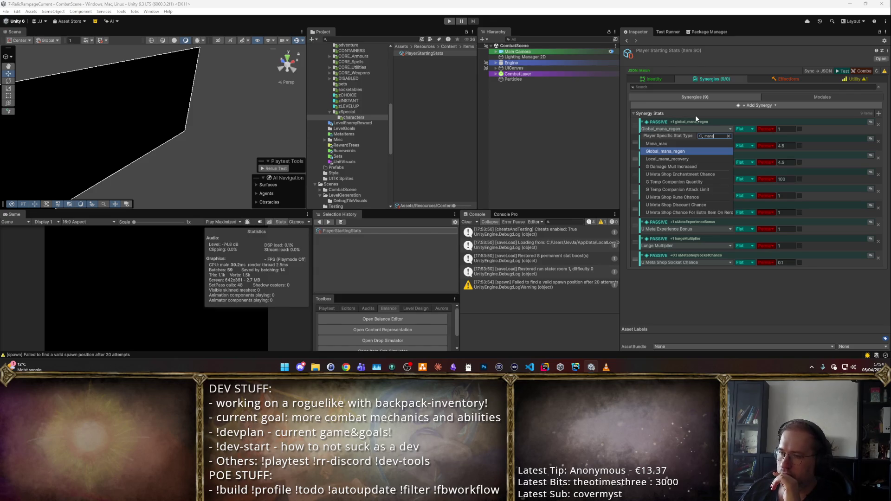
key("Escape")
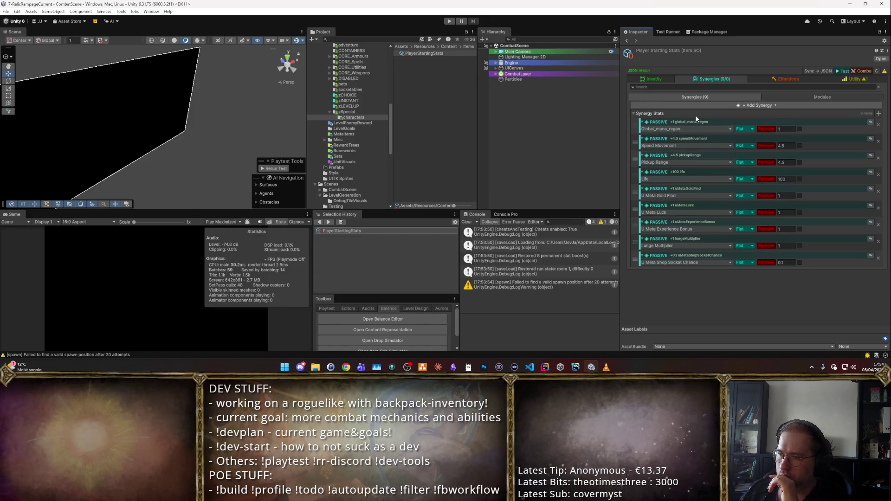
left_click(544, 367)
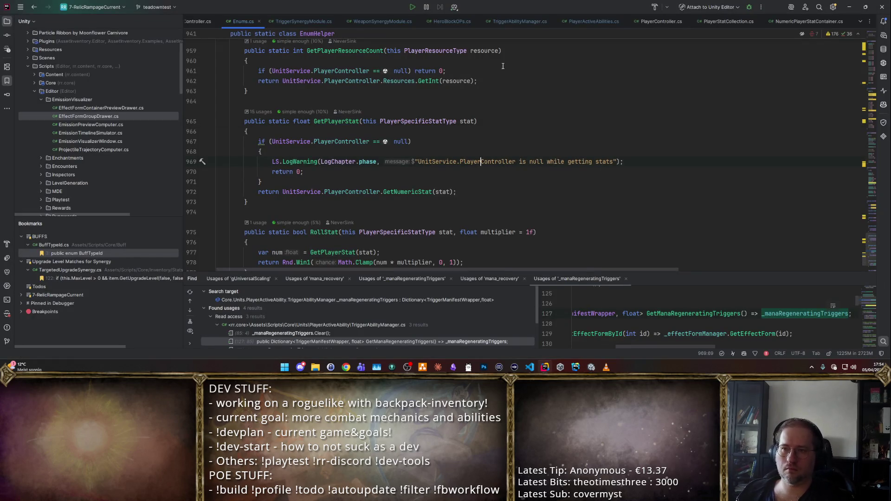
- Go to the global_mana_regen enum definition and search the file for other mana_regen matches
left_click(463, 156)
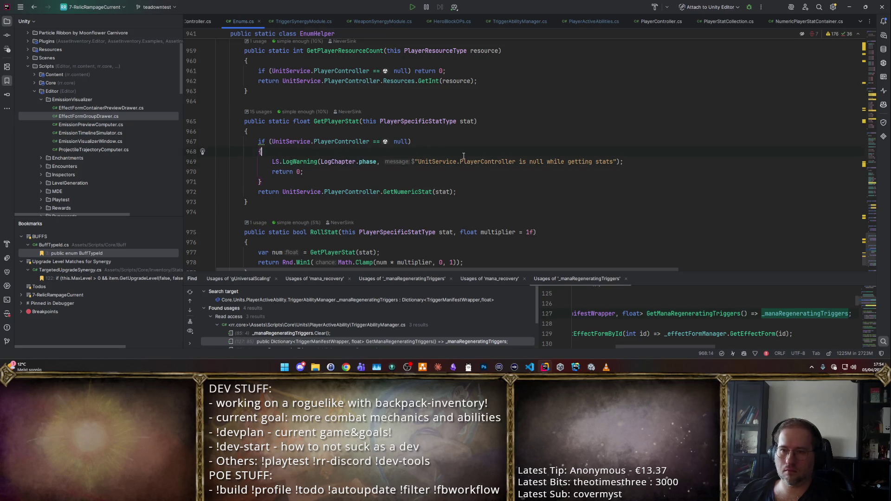
key("ctrl+alt+Left")
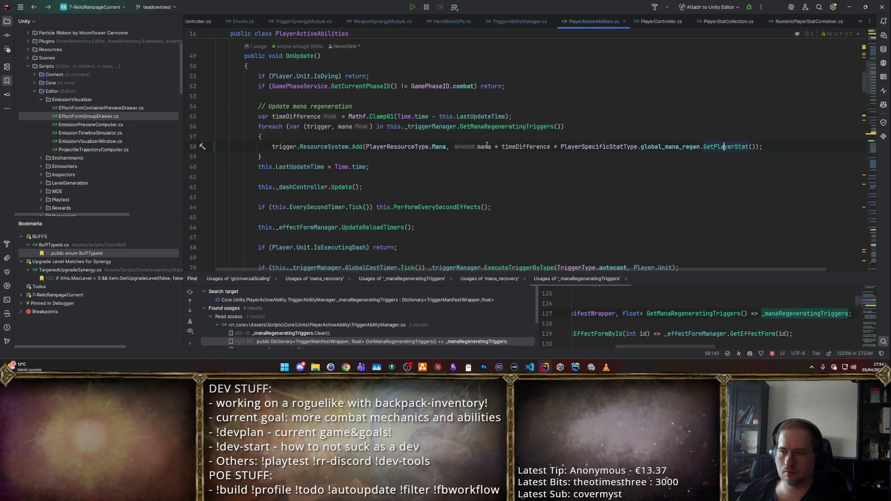
left_click(668, 146, "ctrl")
key("ctrl+f")
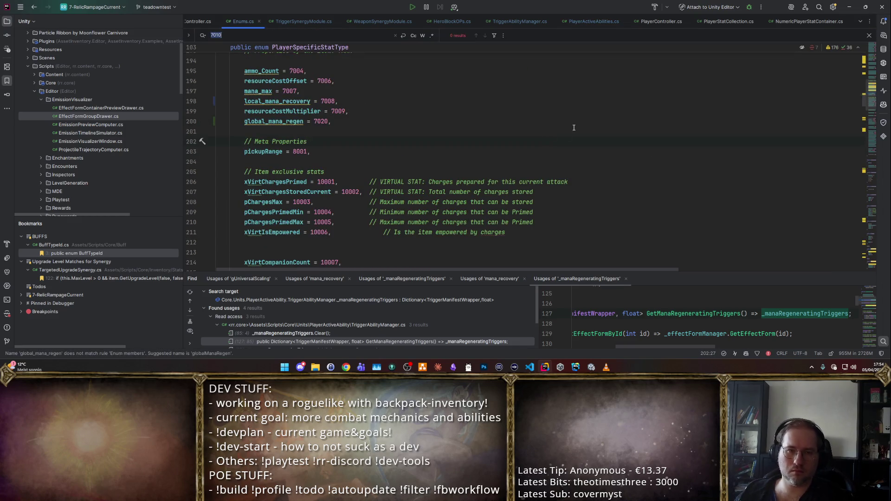
scroll(574, 127, "down", 10)
type("_regen")
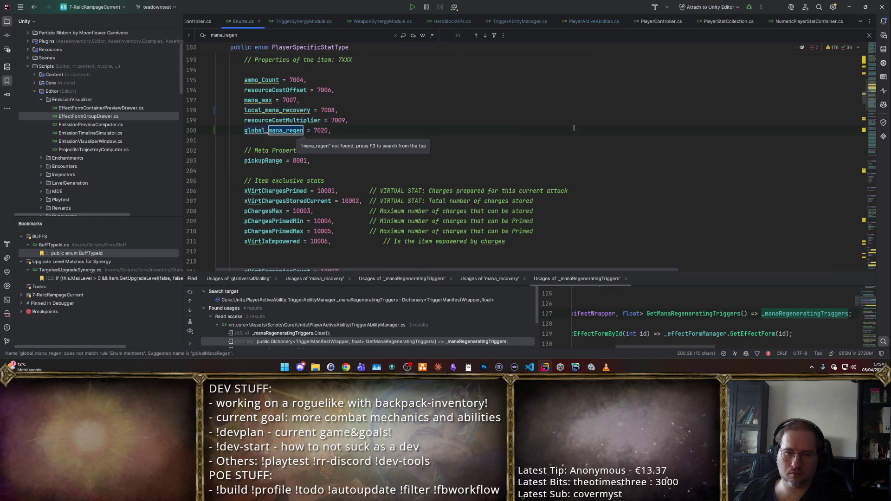
key("Return")
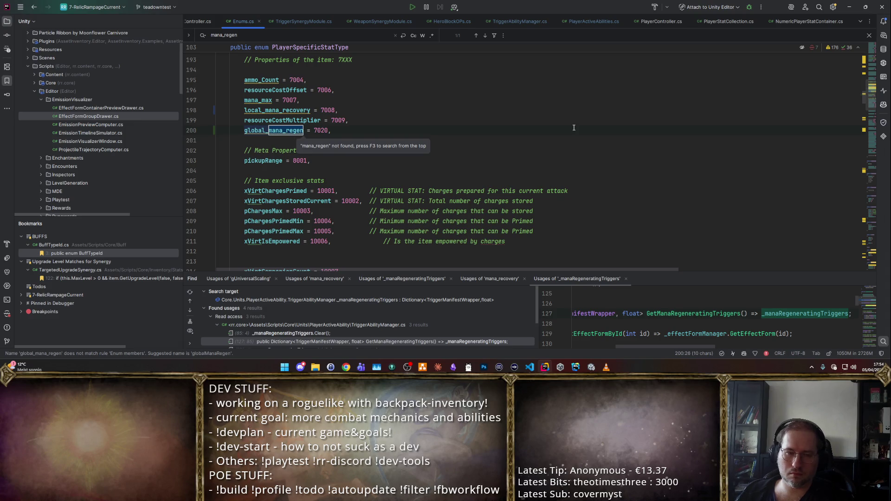
key("Escape")
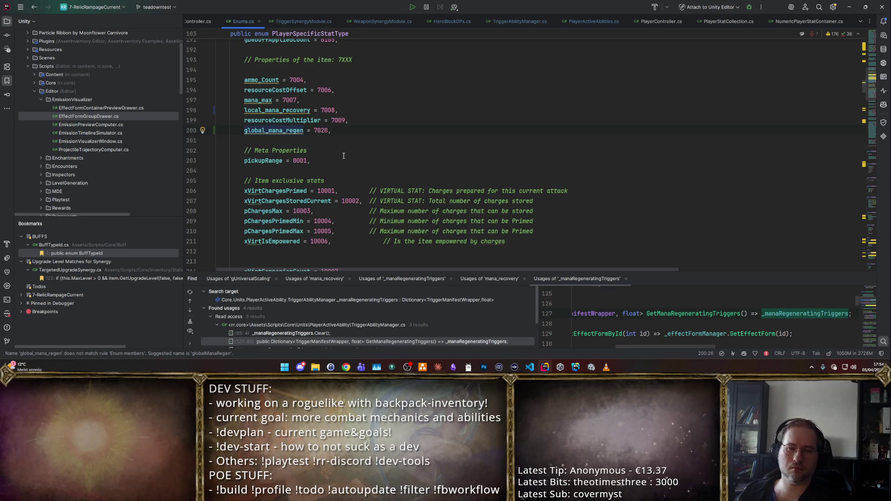
- Rename global_mana_regen to global_regen_mana, add a blank line above it, and return to Unity
key("ctrl+r")
key("ctrl+r")
type("mana-")
key("BackSpace")
type("_reg")
key("ctrl+a")
type("global_regen_mana")
key("Return")
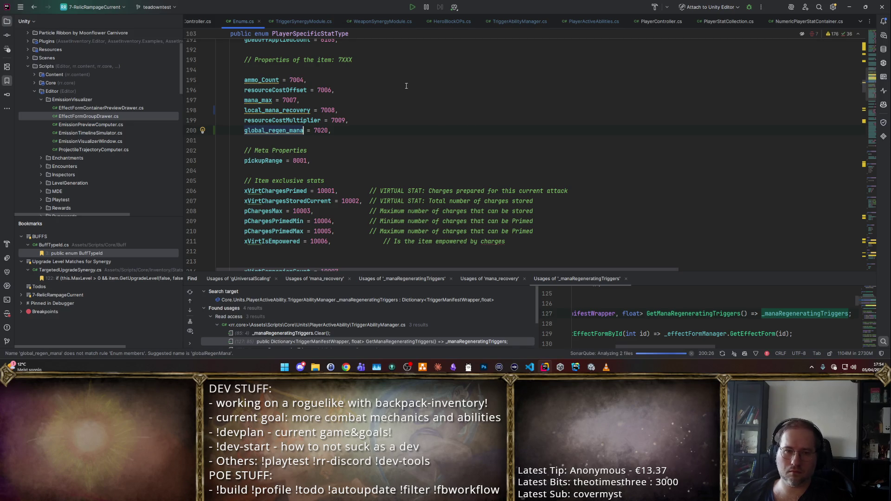
key("ctrl+alt+Return")
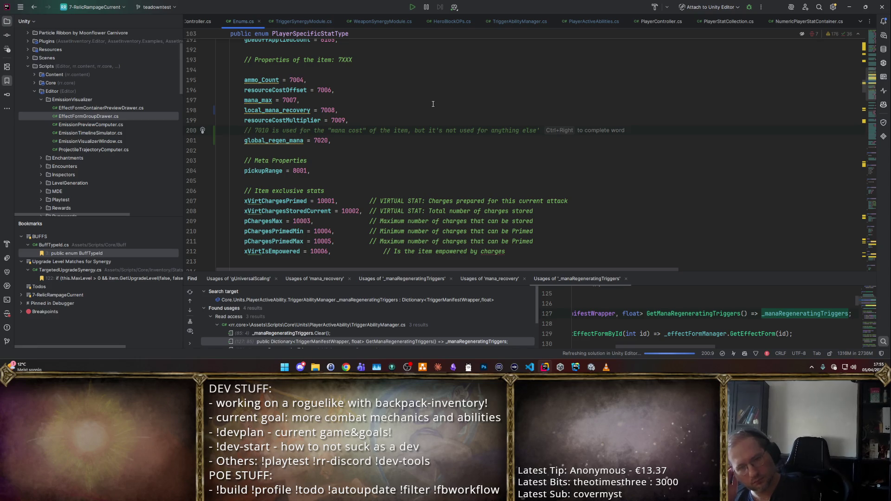
key("alt+Tab")
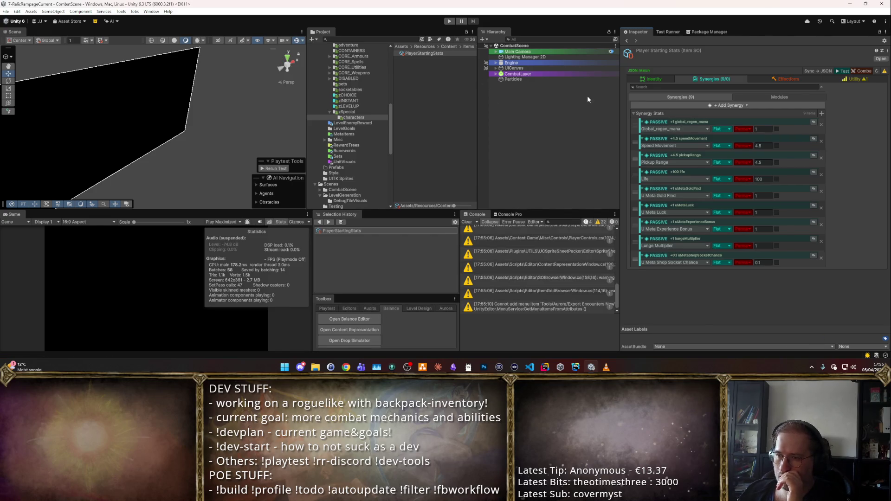
left_click(378, 118)
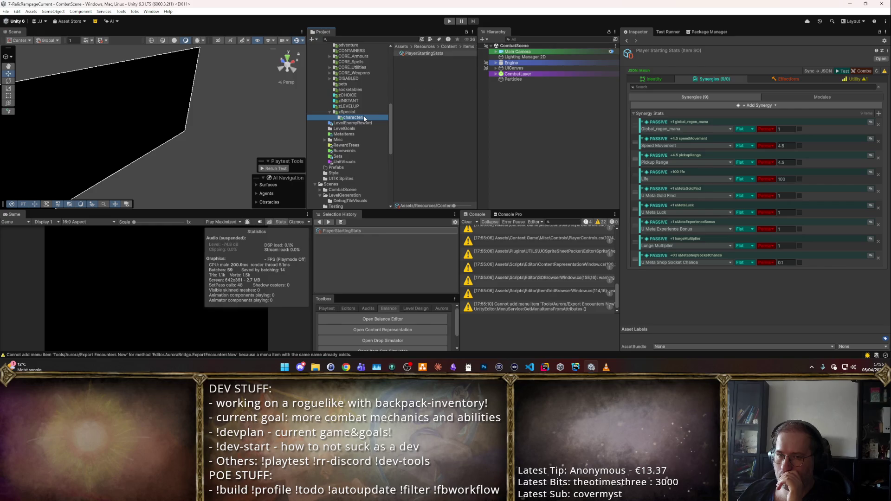
left_click(436, 54)
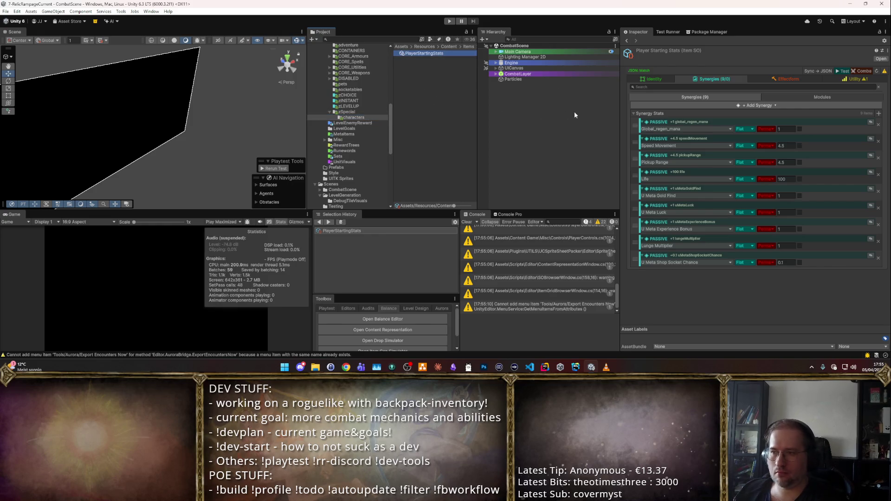
left_click(333, 181)
left_click(340, 167)
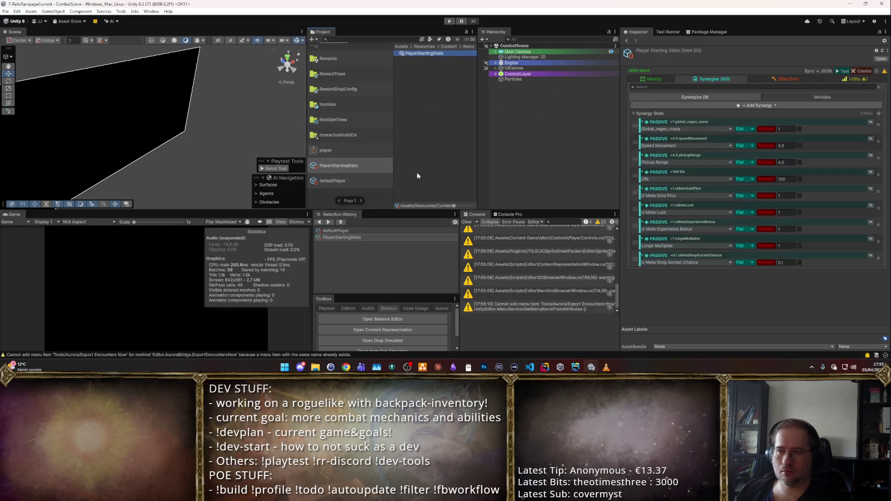
left_click(689, 131)
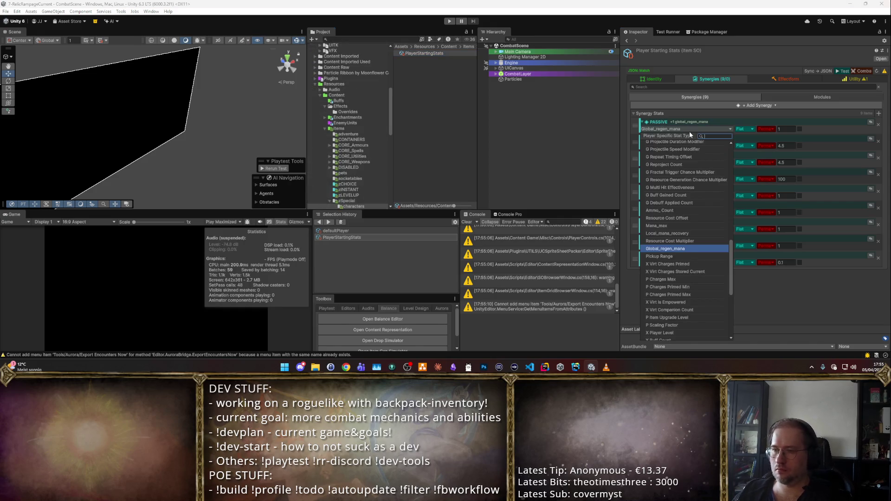
type("mana")
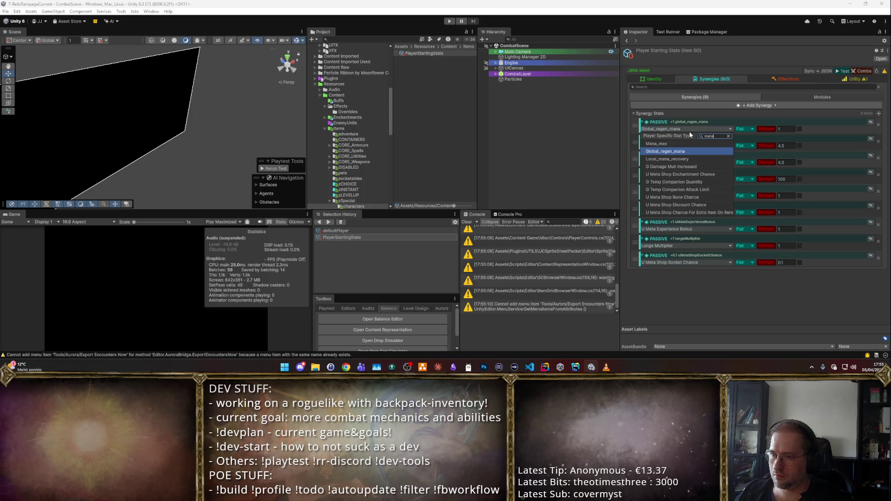
key("Escape")
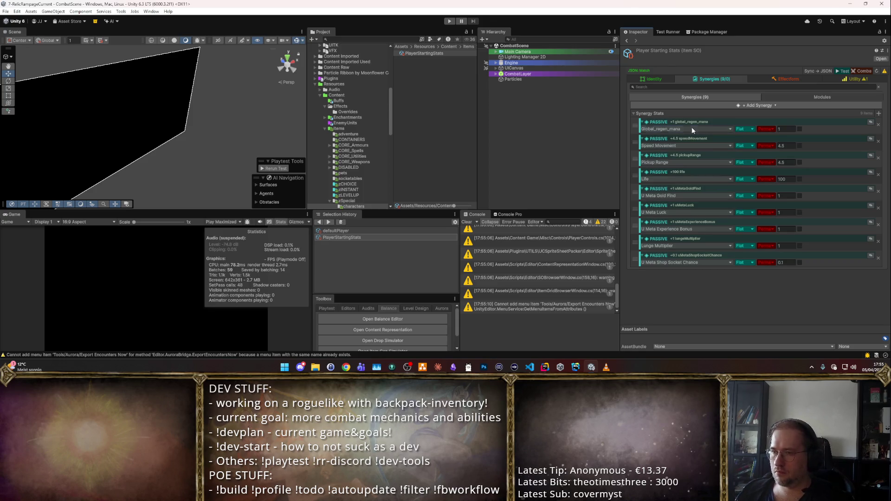
left_click(692, 128)
left_click(668, 251)
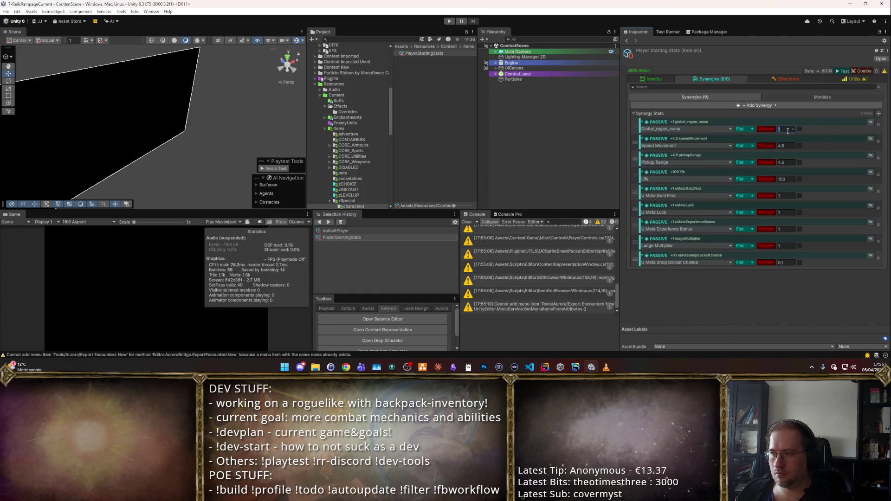
left_click(869, 122)
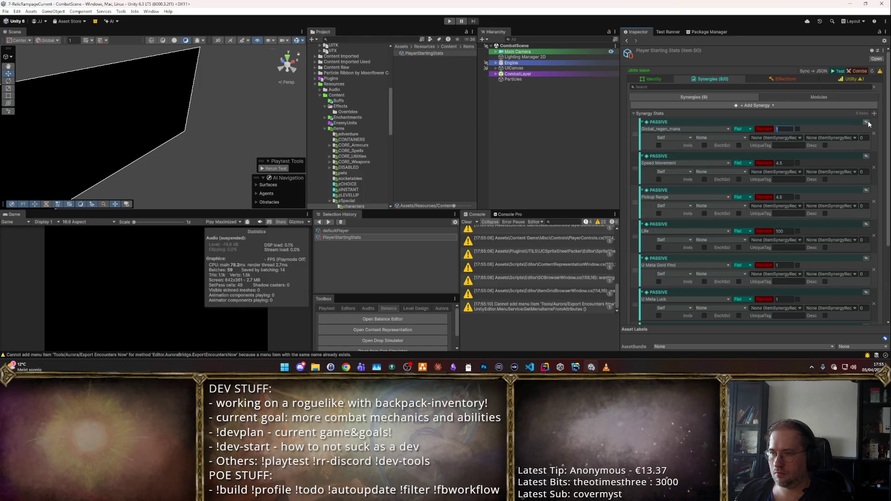
left_click(867, 122)
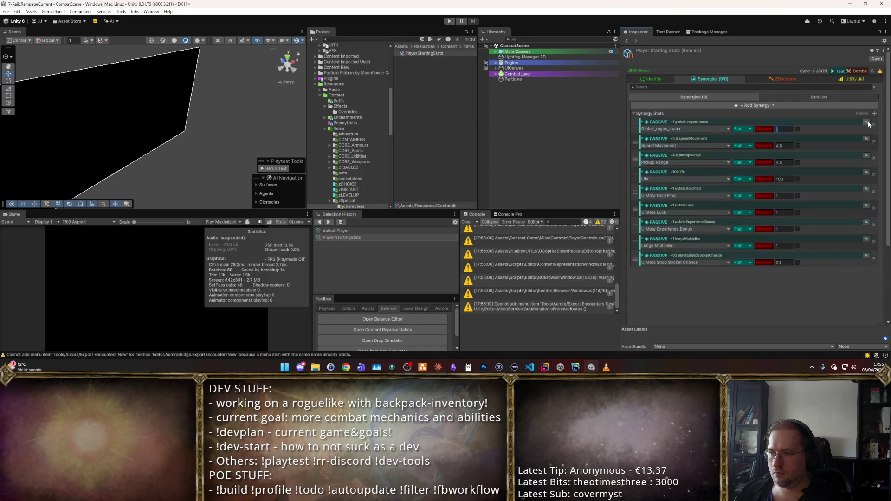
left_click(450, 22)
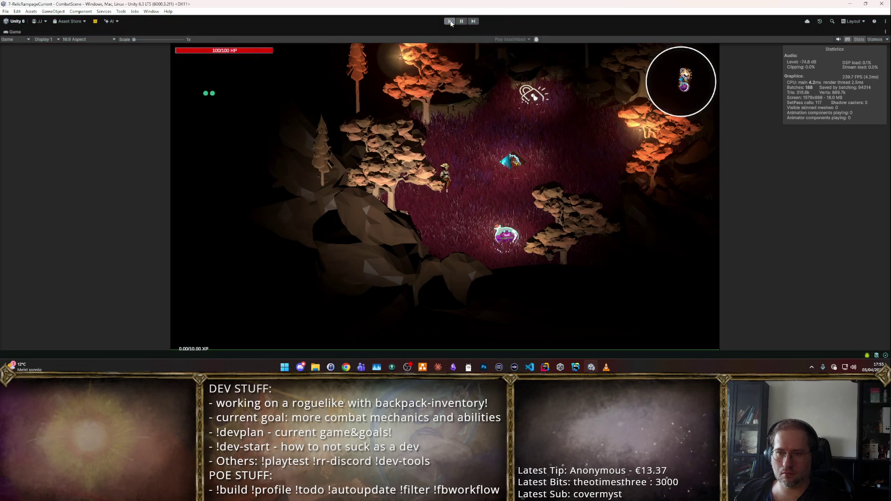
key("ctrl+p")
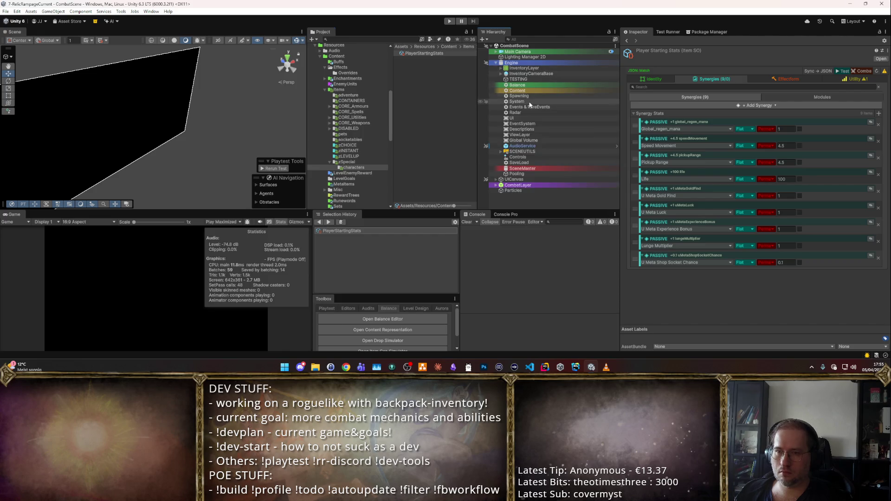
- Find the Descriptions object's stat entries and delete the stray 7010 entry
left_click(529, 129)
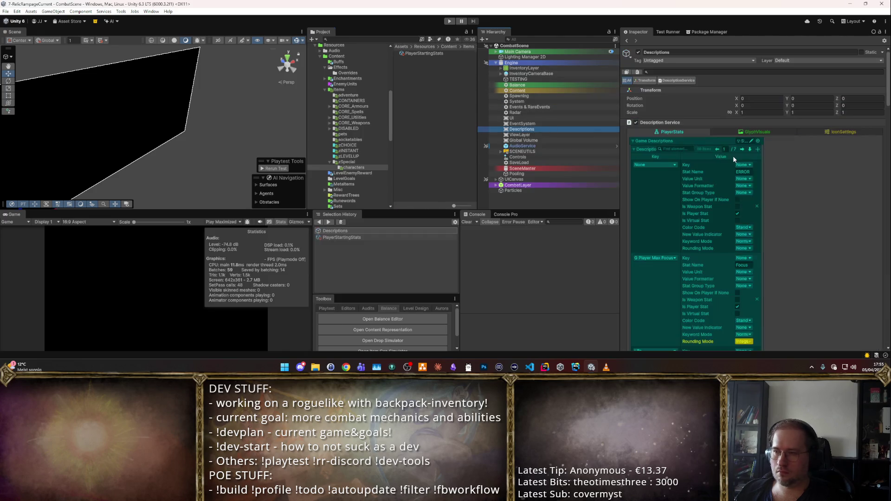
scroll(733, 158, "down", 15)
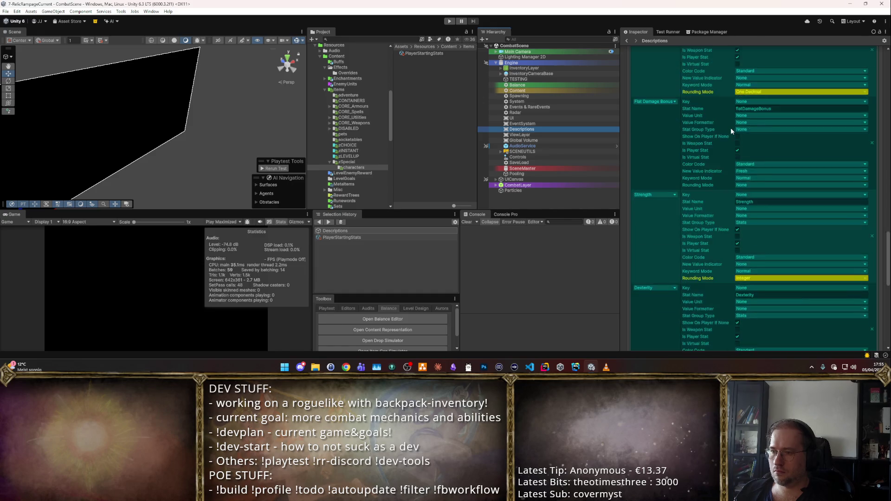
scroll(716, 184, "down", 2)
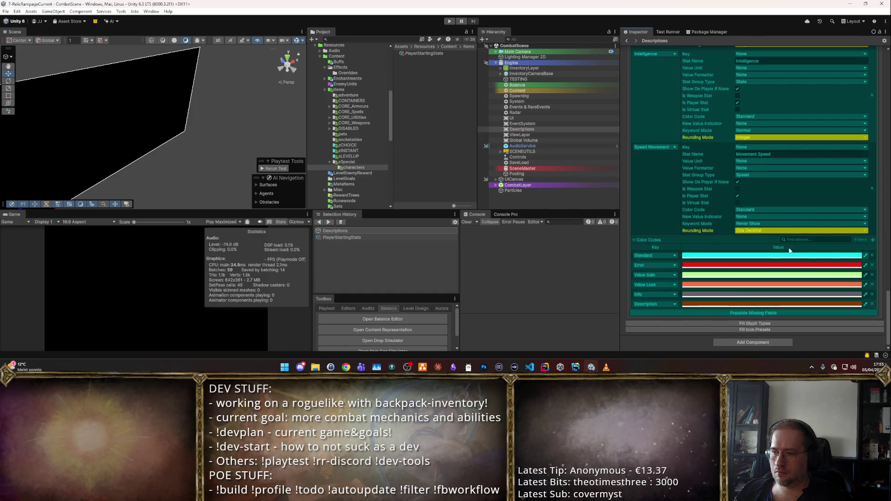
scroll(722, 152, "up", 15)
left_click(752, 149)
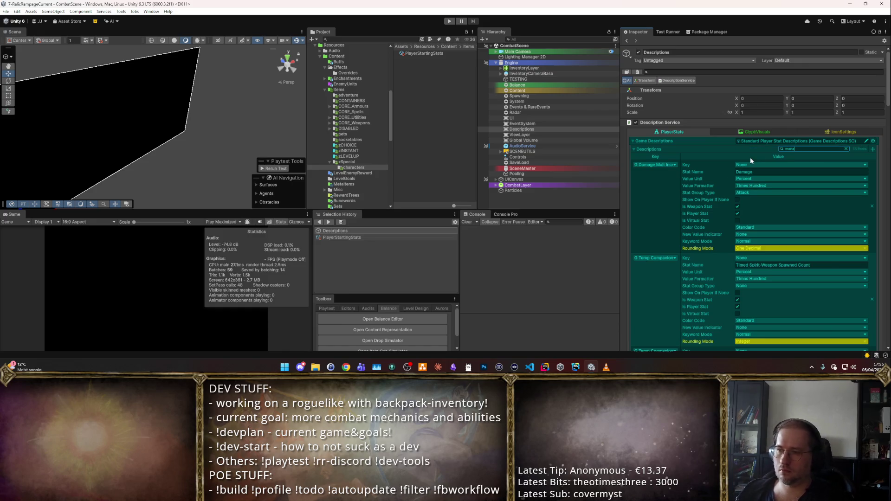
scroll(751, 157, "down", 15)
scroll(756, 158, "down", 10)
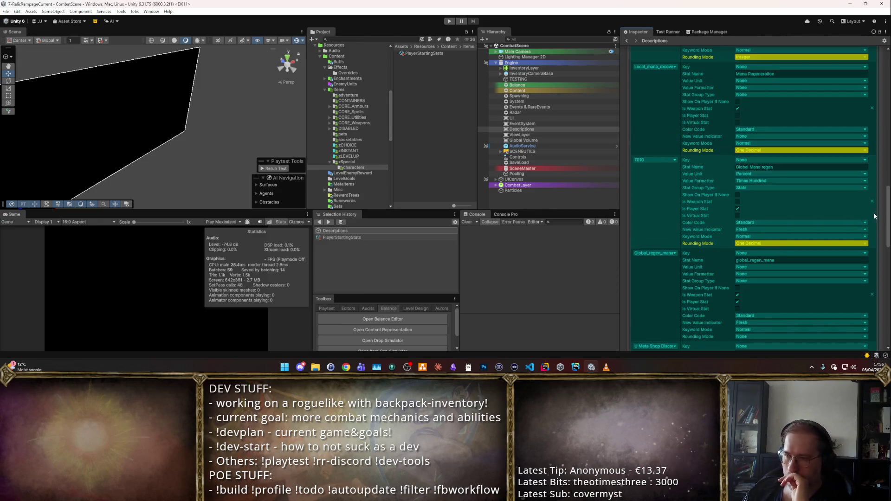
left_click(871, 203)
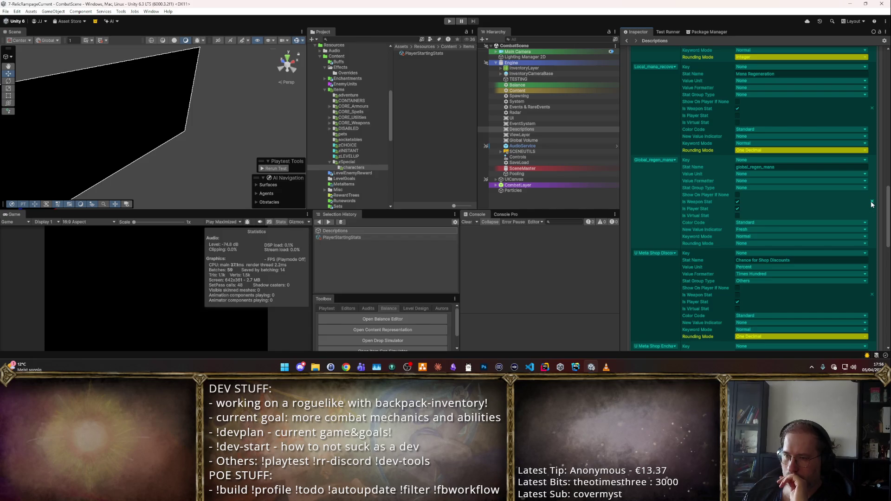
- Describe the stat as 'Global Mana Reg…' with Percent unit, Times Hundred formatter, Stats group, no indicator
type("Global Mana Reg")
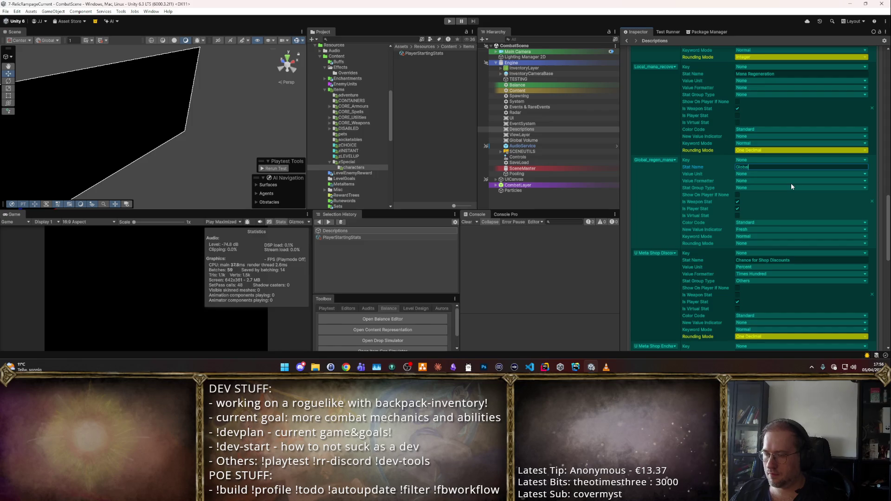
left_click(756, 174)
left_click(751, 181)
left_click(750, 181)
left_click(747, 190)
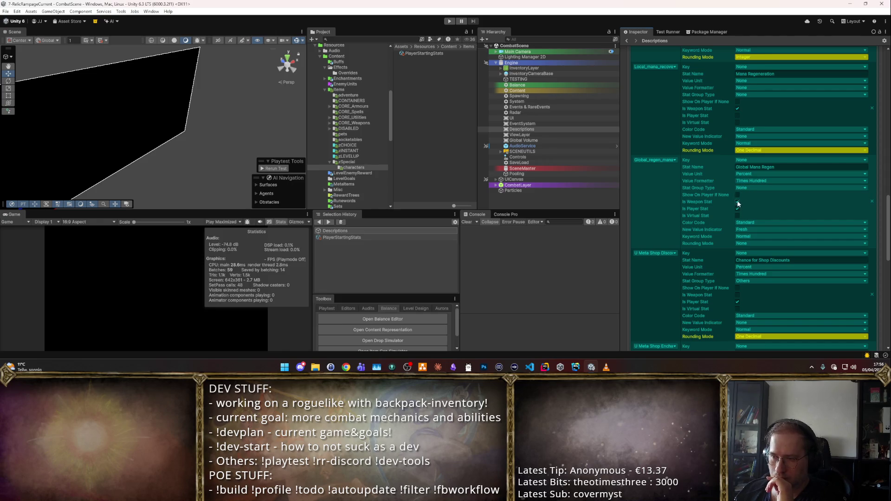
left_click(753, 188)
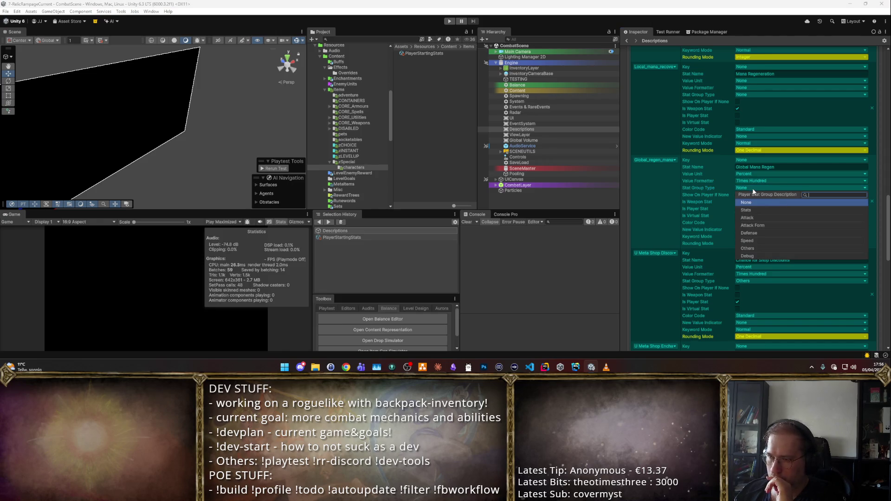
left_click(756, 209)
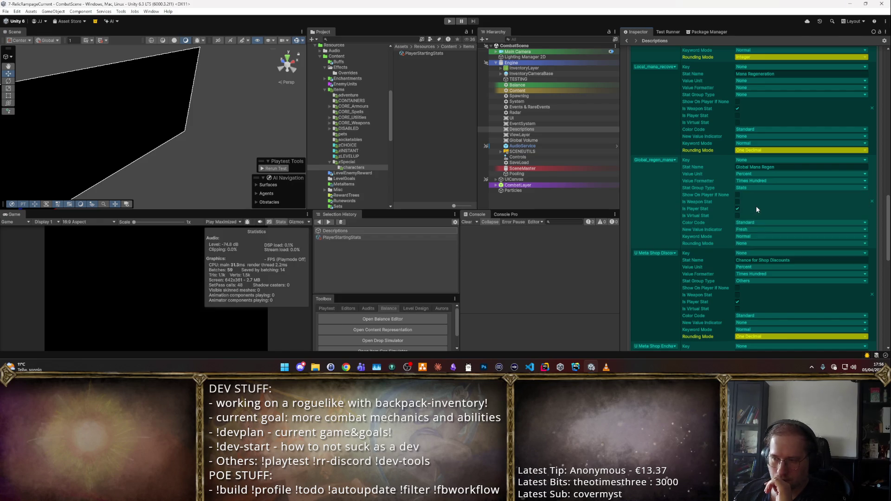
left_click(748, 229)
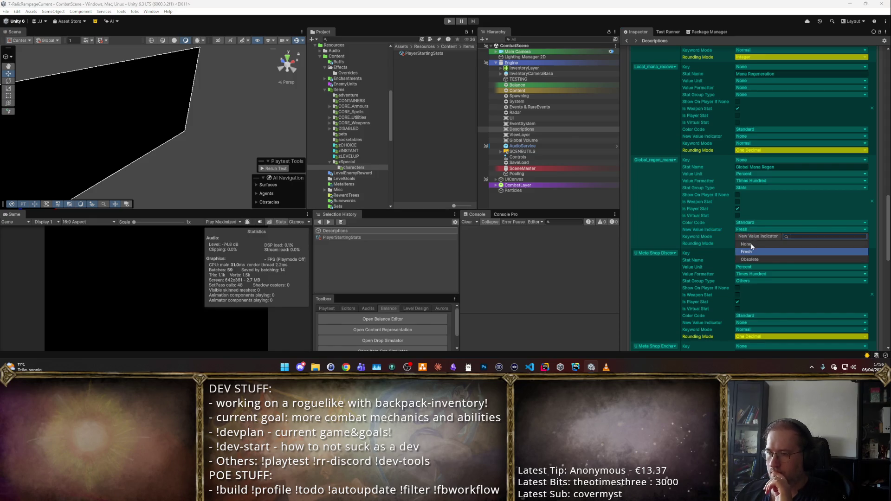
left_click(751, 244)
- Open the CombatScene scene from the game's scene files
left_click_drag(887, 224, 860, 28)
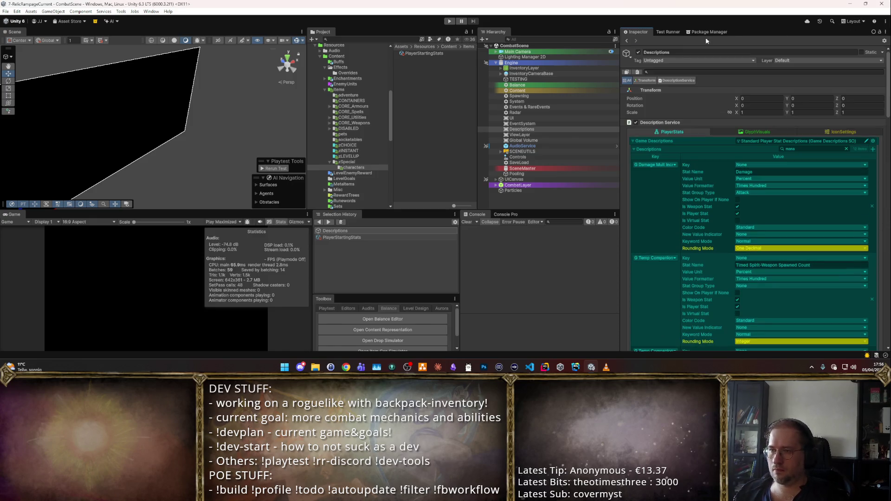
left_click(467, 39)
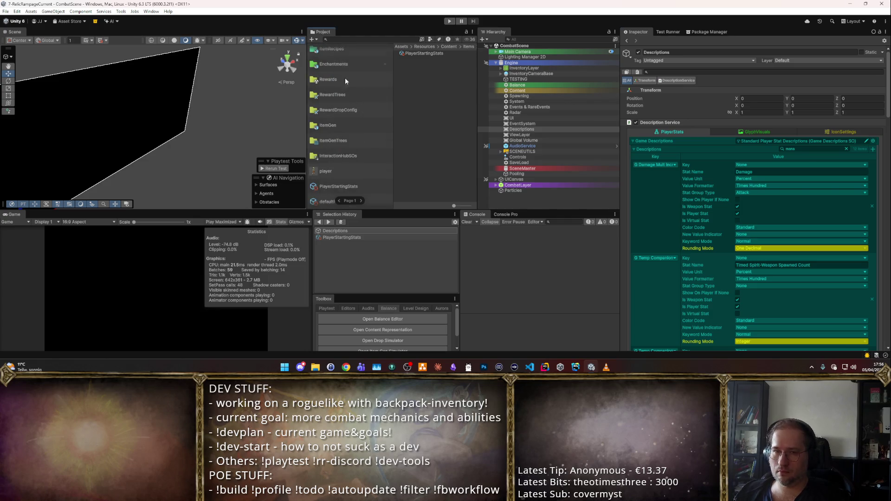
double_click(337, 53)
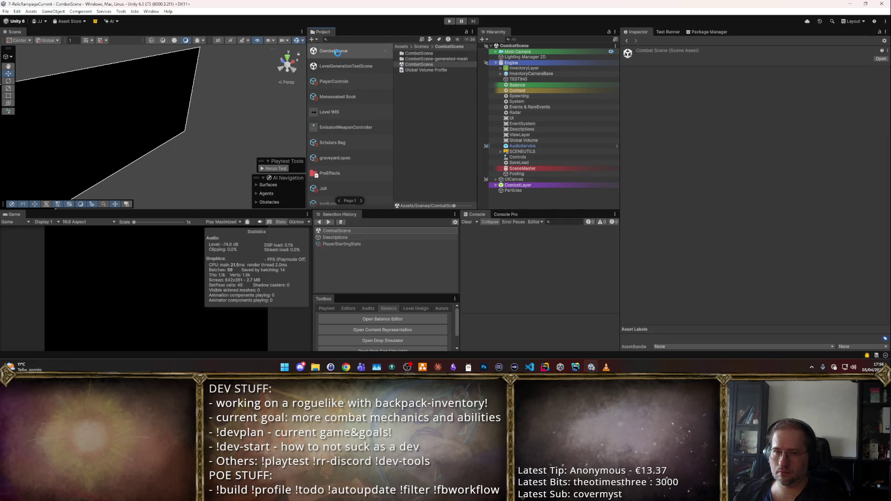
- Start a playtest run and place the Basic Staff into the backpack grid
left_click(450, 21)
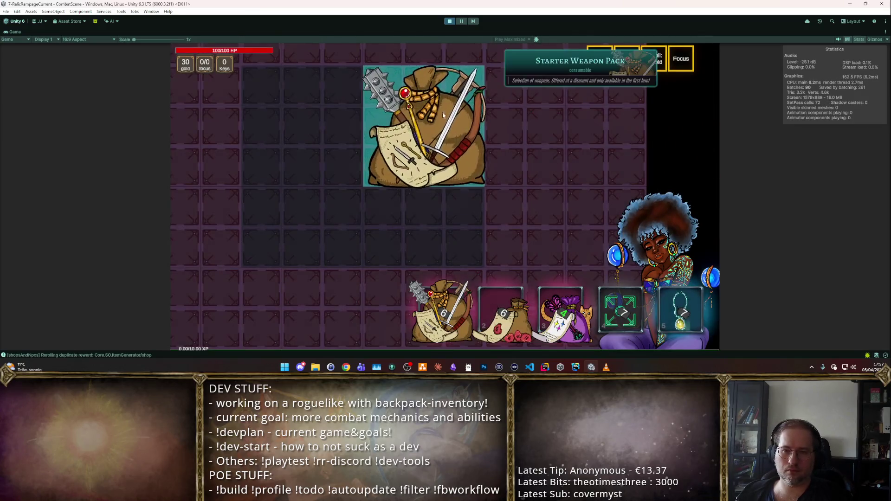
left_click(441, 111)
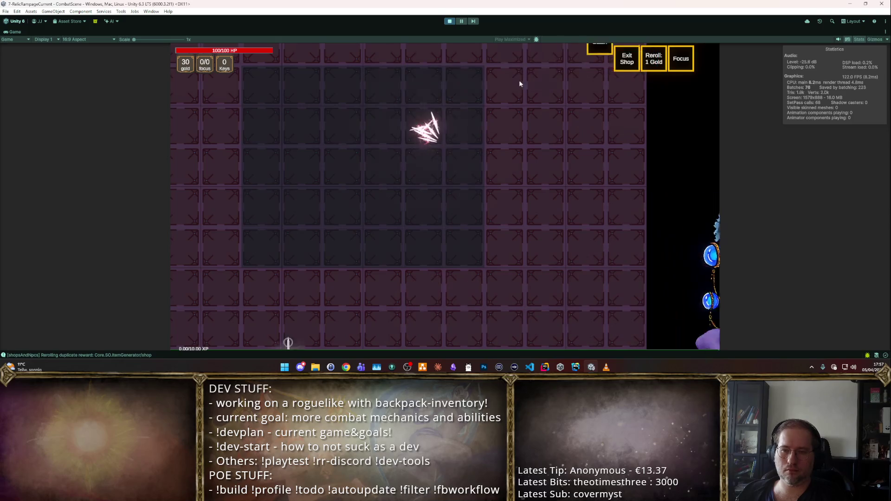
mouse_move(591, 292)
left_mouse_down()
mouse_move(299, 133)
mouse_move(215, 134)
left_mouse_up()
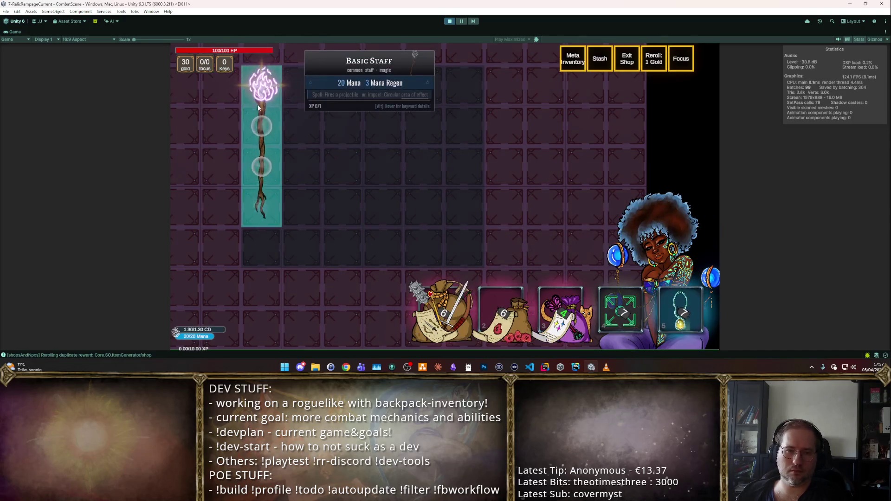
- Spawn a Mana Potion from the F2 cheat panel and check Global Mana Regen in Player Stats
key("F2")
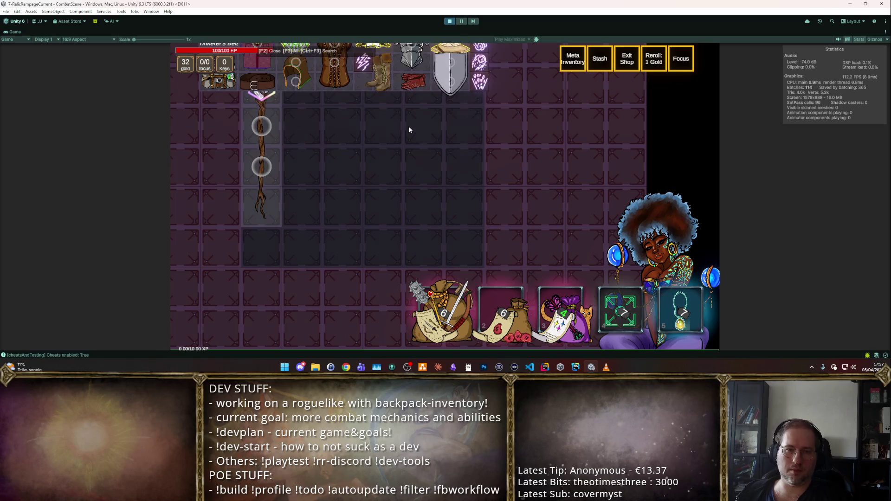
scroll(513, 132, "down", 5)
scroll(508, 152, "up", 5)
mouse_move(480, 158)
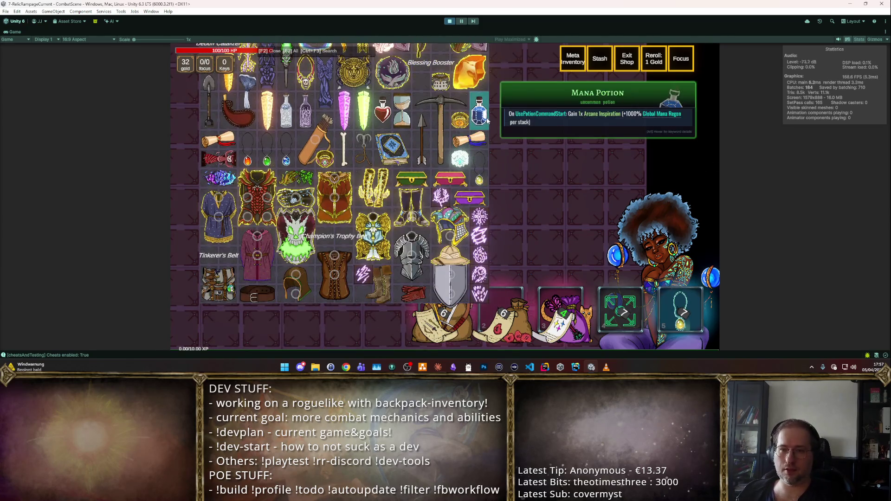
left_click(480, 114)
key("Tab")
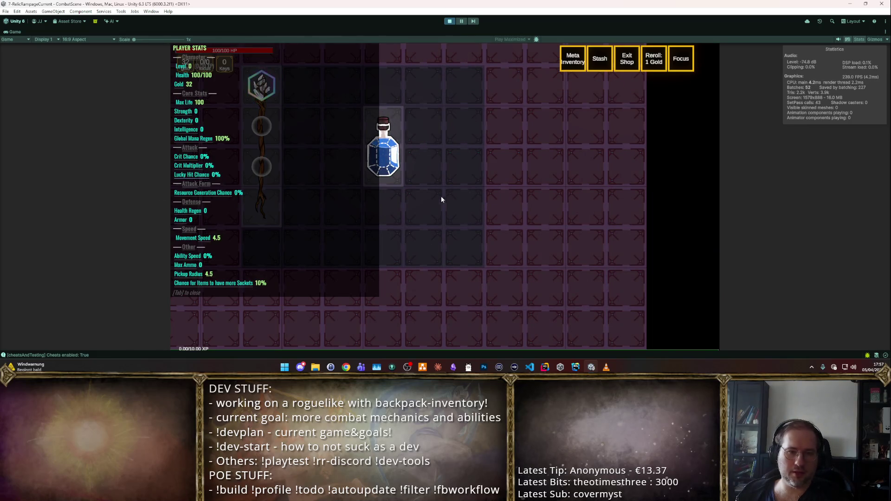
key("Tab")
- Move the mana potion and the staff lower in the backpack, then browse the cheat item panel
left_click_drag(383, 148, 380, 210)
mouse_move(260, 144)
left_mouse_down()
mouse_move(258, 237)
mouse_move(261, 185)
left_mouse_up()
key("F2")
mouse_move(483, 135)
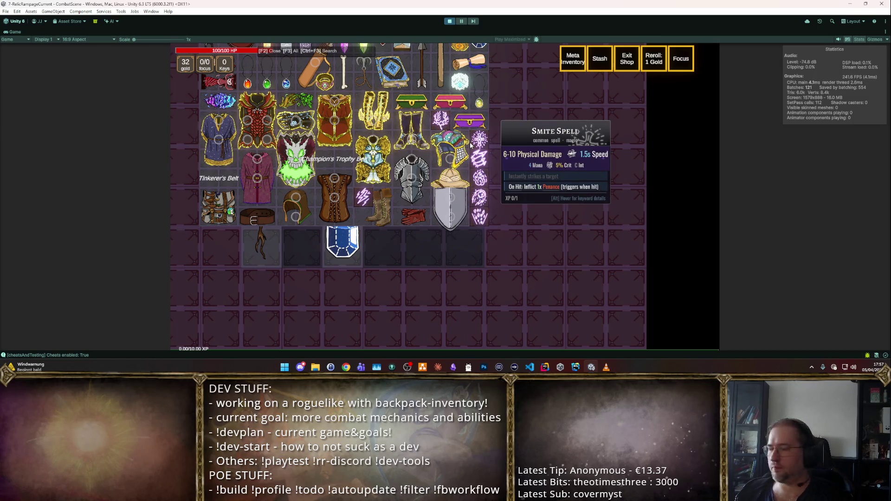
mouse_move(478, 215)
key("F2")
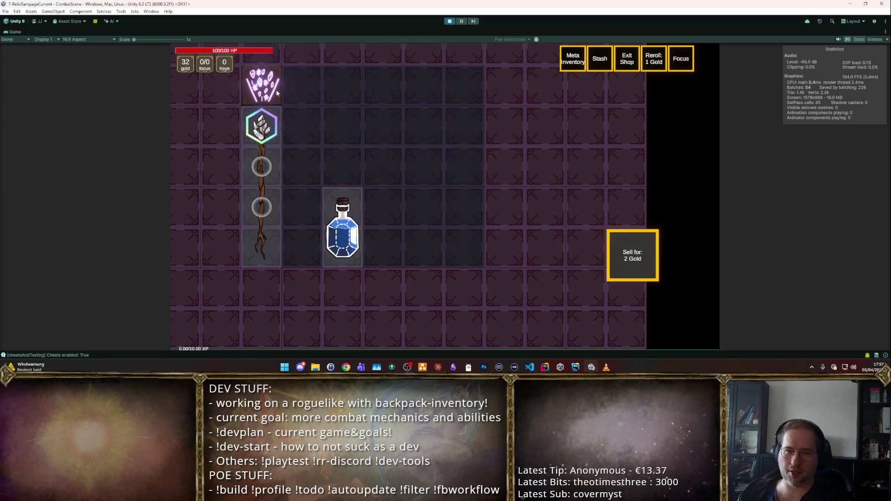
- Sell the mana potion, inspect the staff, recheck player stats, and leave the shop
mouse_move(343, 241)
left_mouse_down()
mouse_move(583, 234)
mouse_move(616, 253)
left_mouse_up()
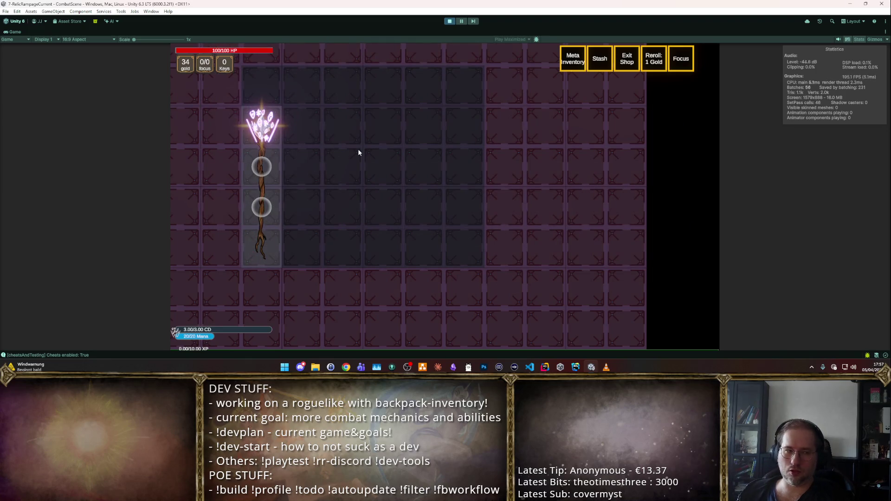
left_click(259, 185)
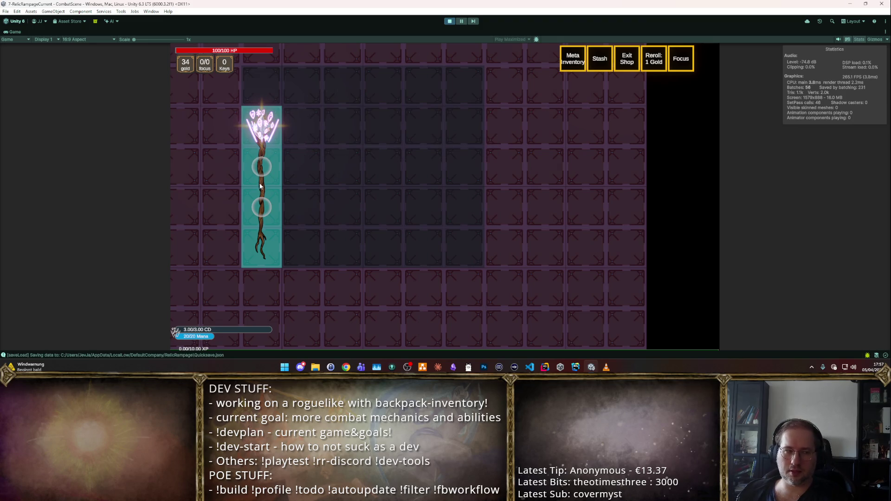
key("Tab")
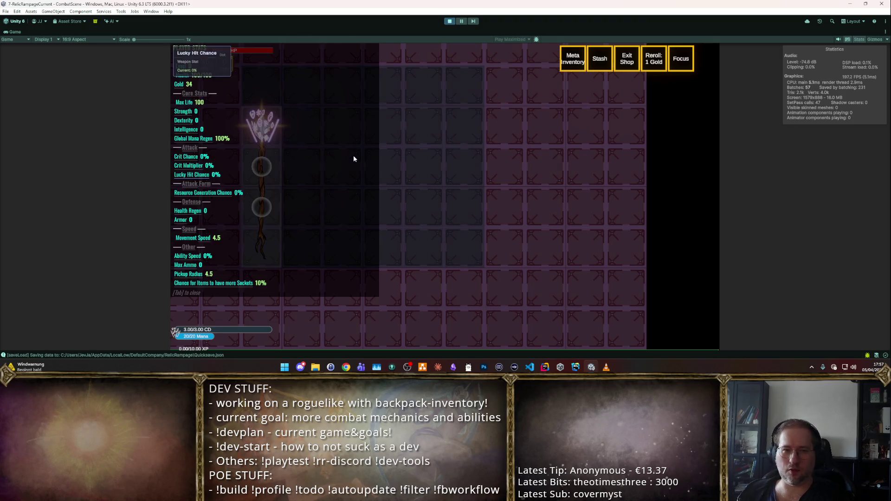
key("Tab")
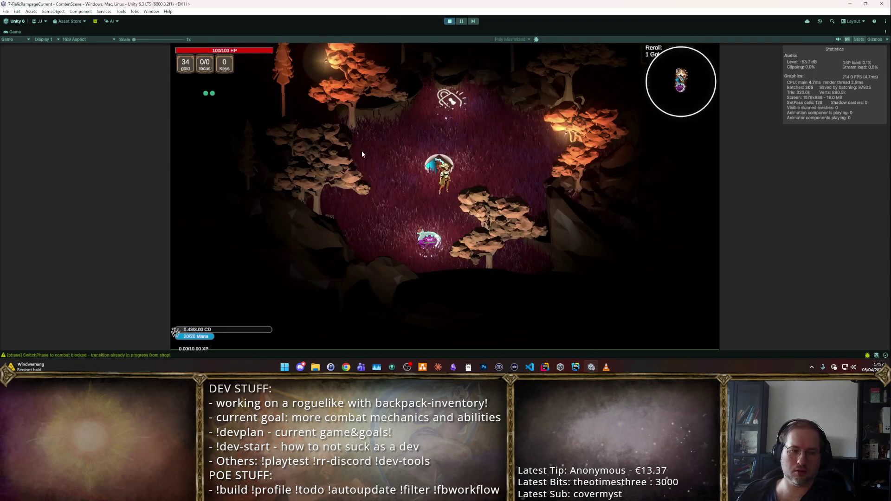
left_click(351, 129)
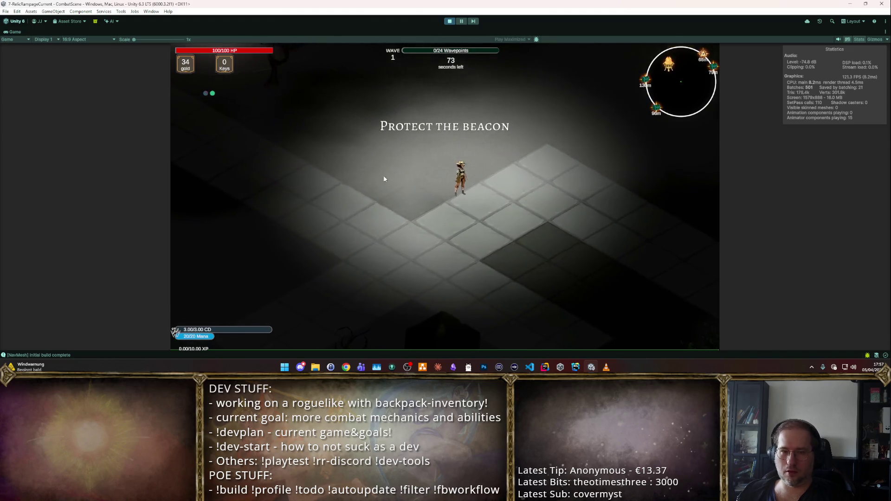
- Cast two spell blasts into the goblin pack, then stop and restart the playtest
left_click(349, 185)
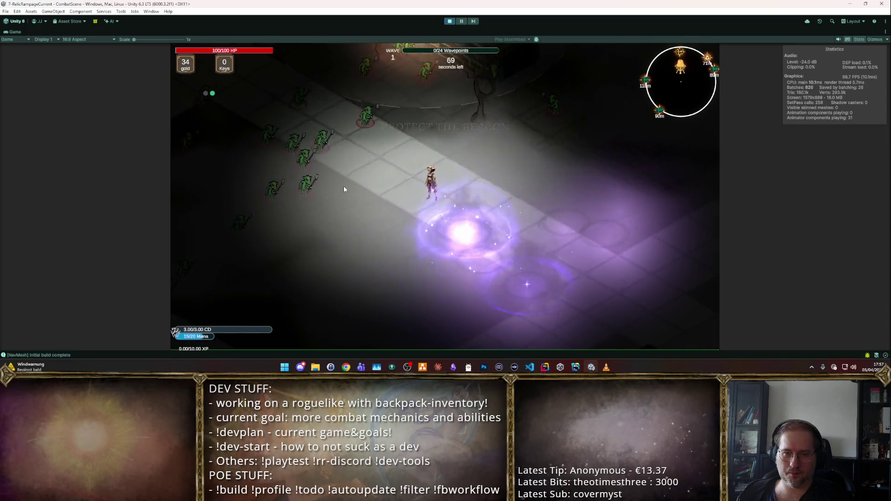
left_click(363, 165)
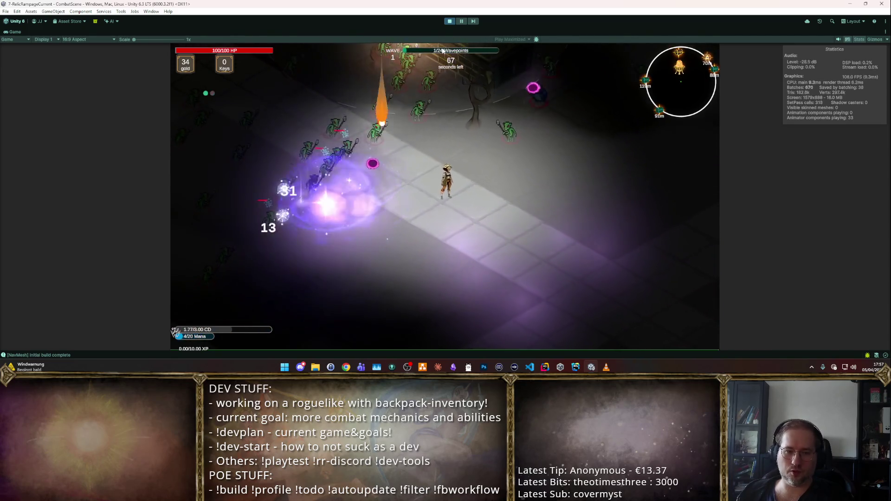
left_click(450, 23)
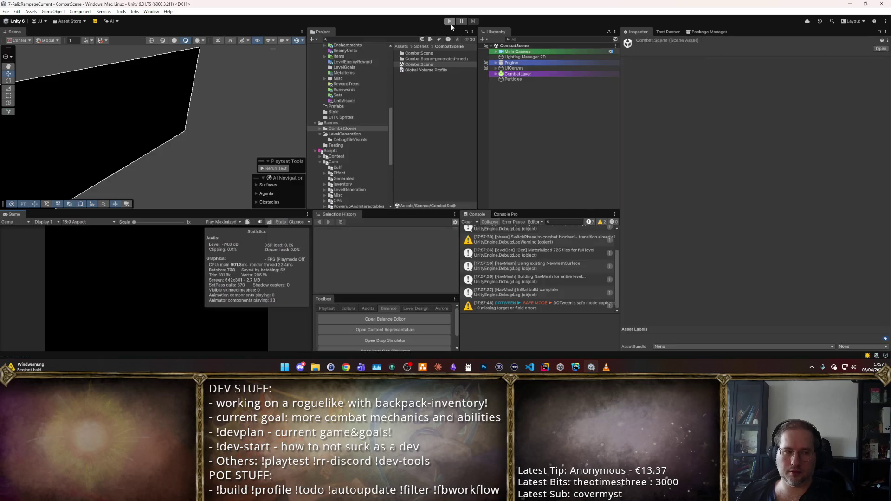
left_click(450, 21)
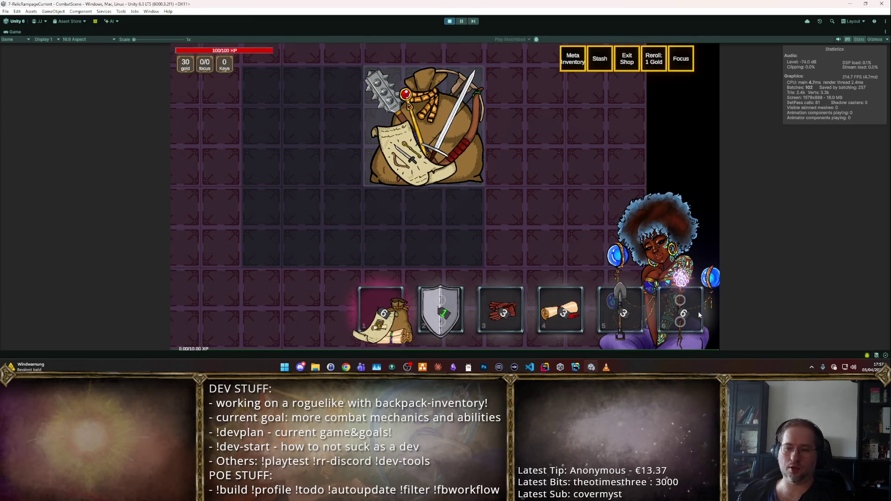
- Buy the staff, spawn a Mana Potion via the cheat panel, sell a hammer, and exit the shop
left_click(642, 250)
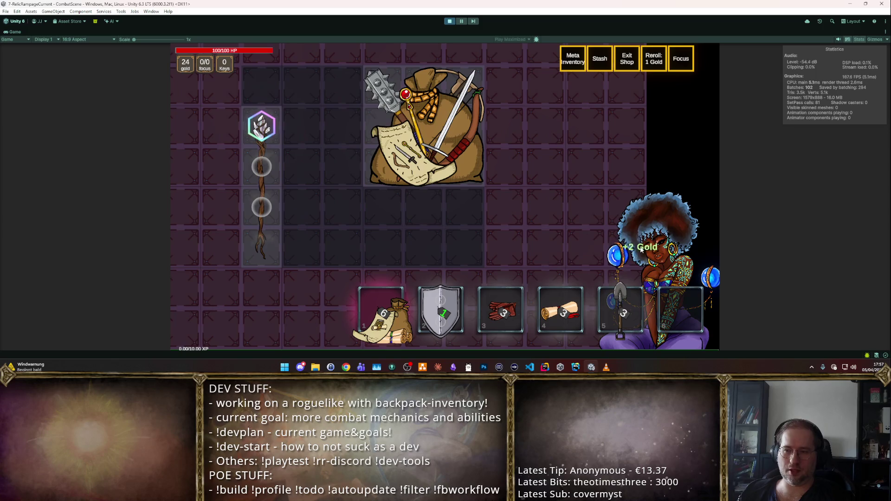
key("F2")
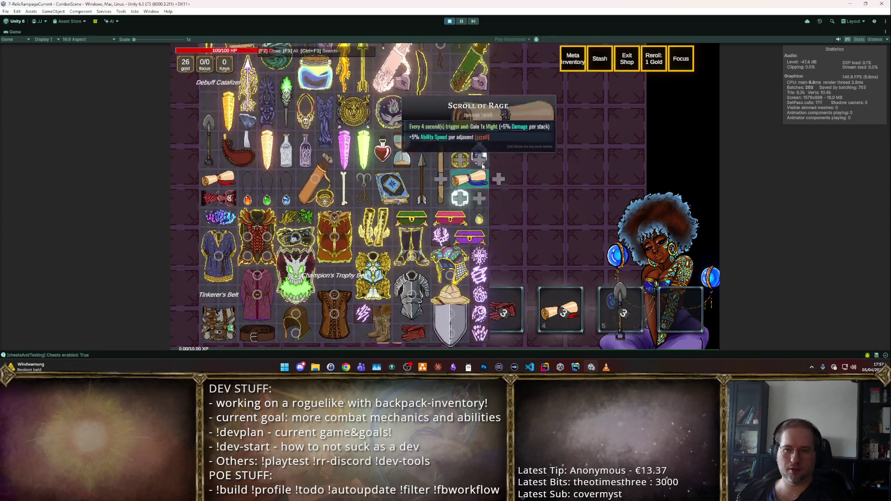
left_click(474, 172)
key("F2")
key("F2")
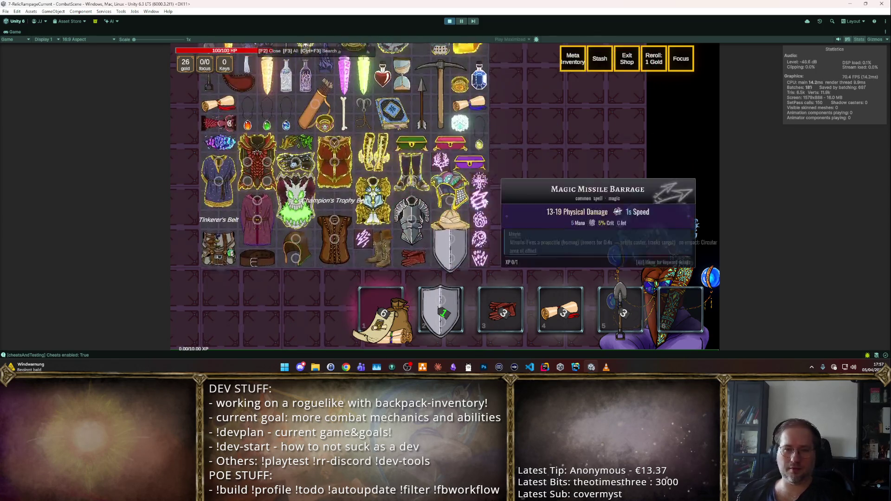
scroll(462, 237, "down", 3)
key("F2")
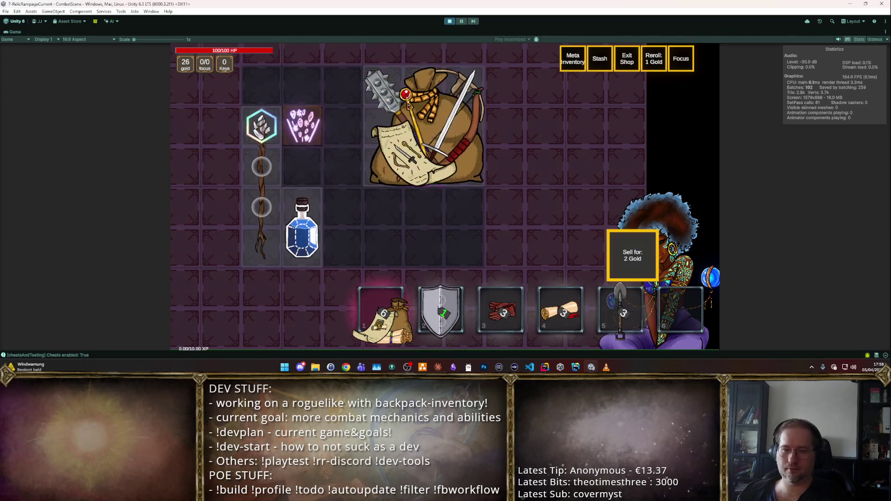
mouse_move(339, 228)
left_mouse_down()
mouse_move(621, 250)
mouse_move(619, 261)
left_mouse_up()
key("Escape")
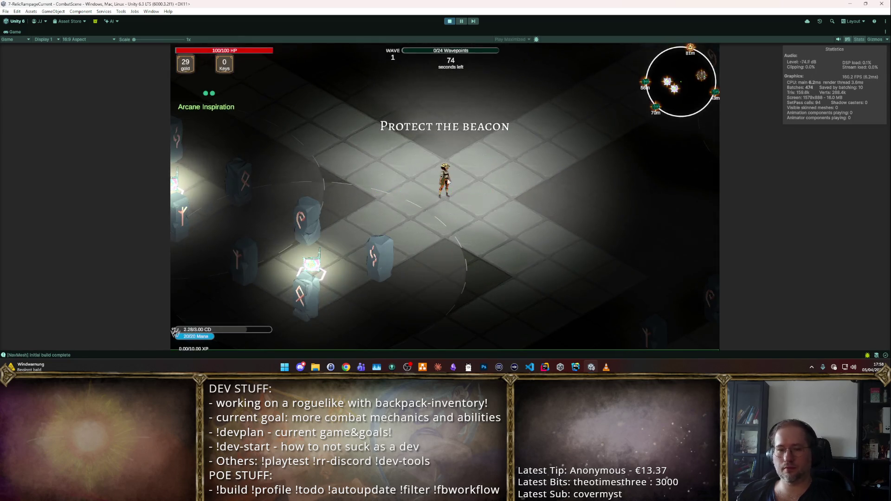
- Move and cast vortex spells at the enemies, walk up and left with W and A, then stop Play mode
left_click(505, 171)
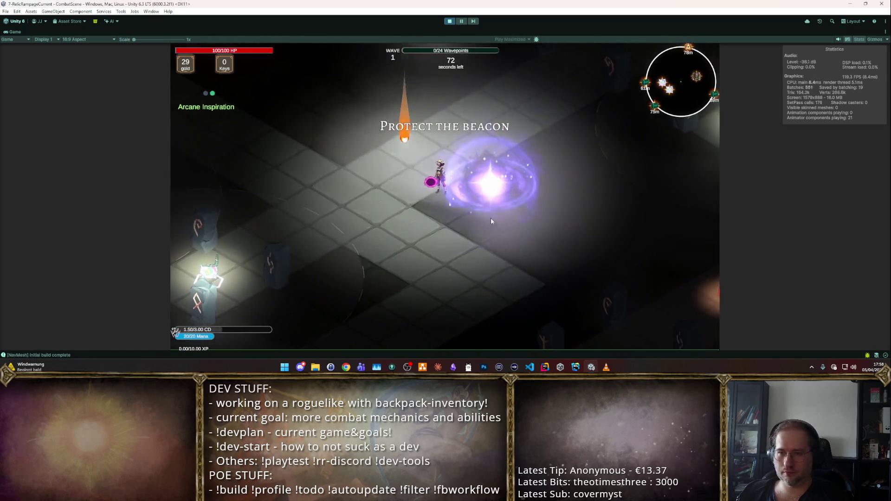
left_click(565, 245)
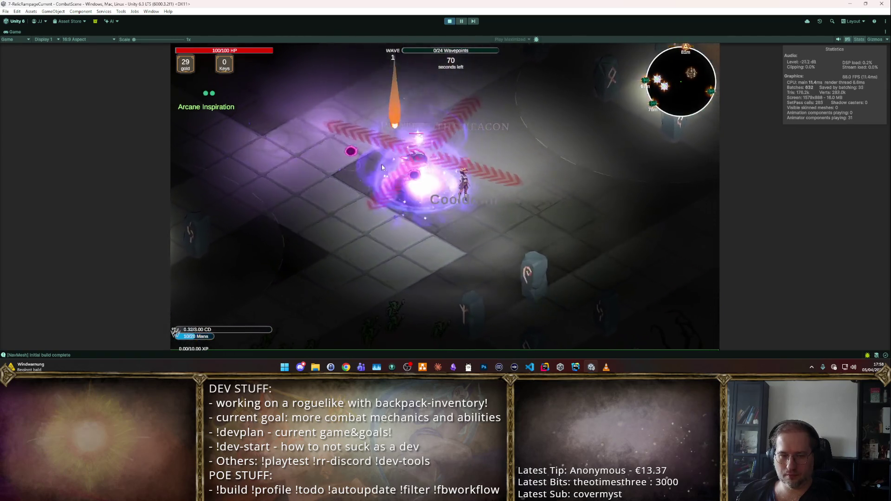
left_click(418, 142)
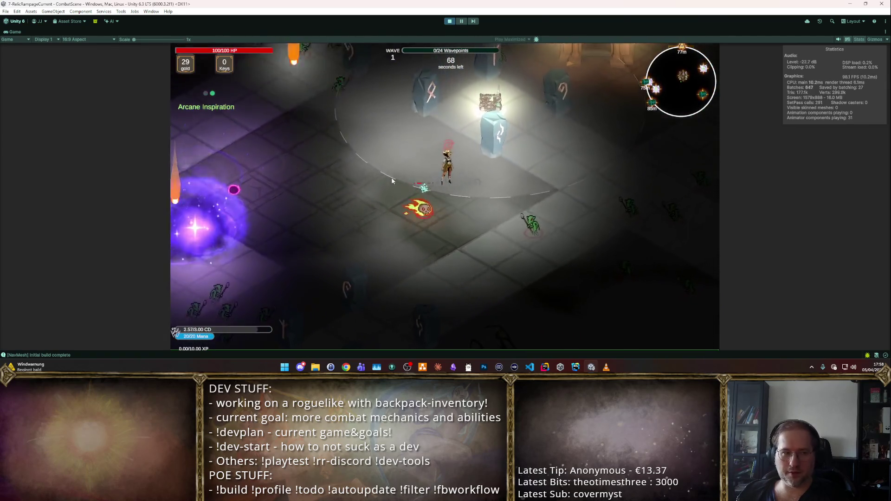
left_click(396, 184)
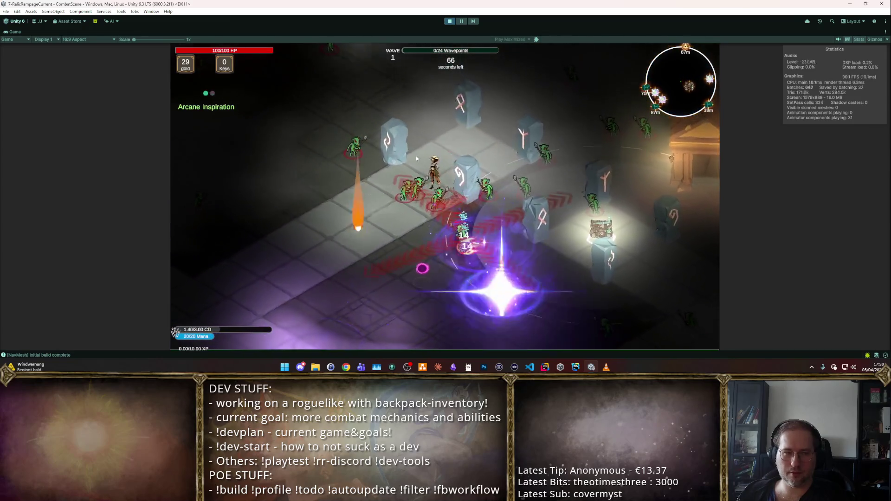
key("w")
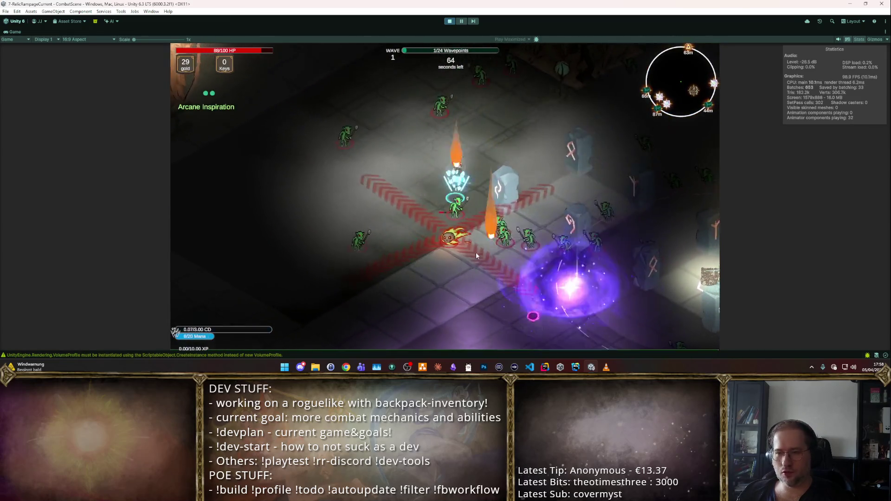
key("a")
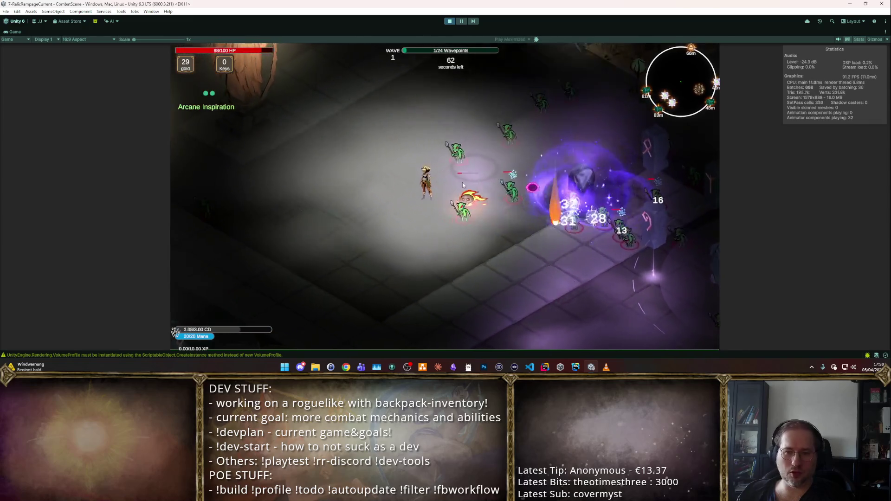
left_click(449, 21)
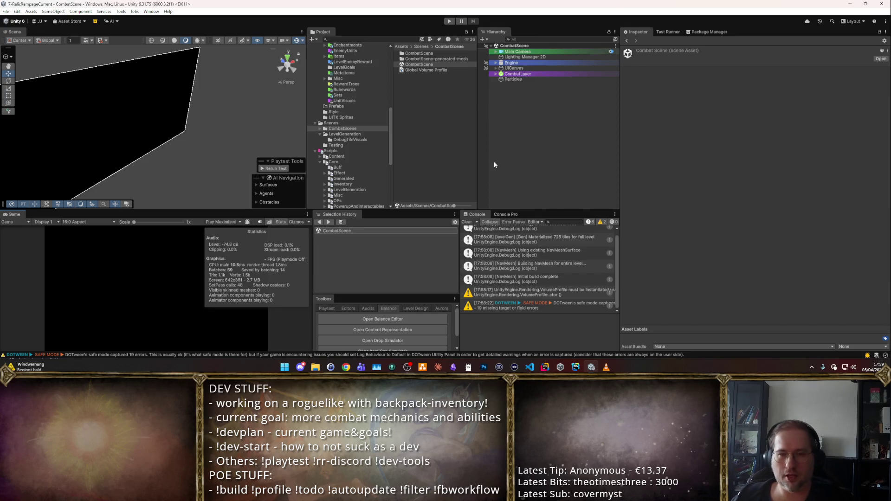
- Show the favourite folders and scroll the Project panel to locate the content folders
key("alt")
scroll(369, 111, "down", 5)
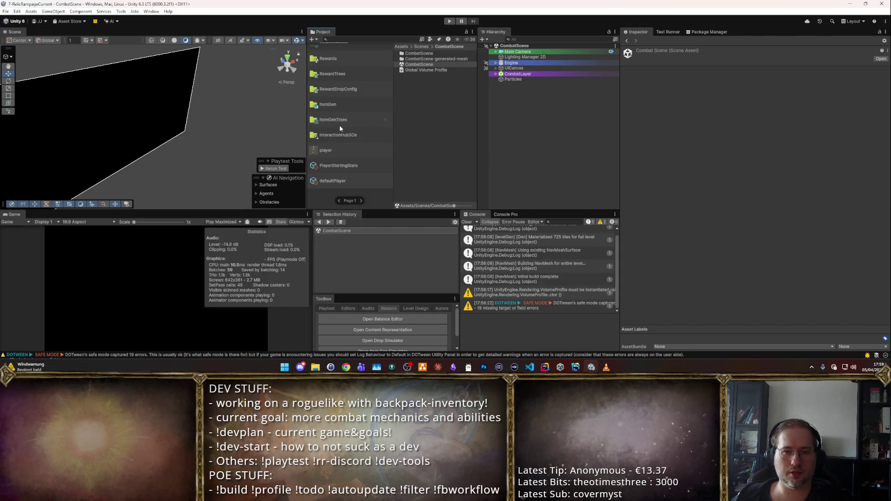
scroll(339, 128, "up", 5)
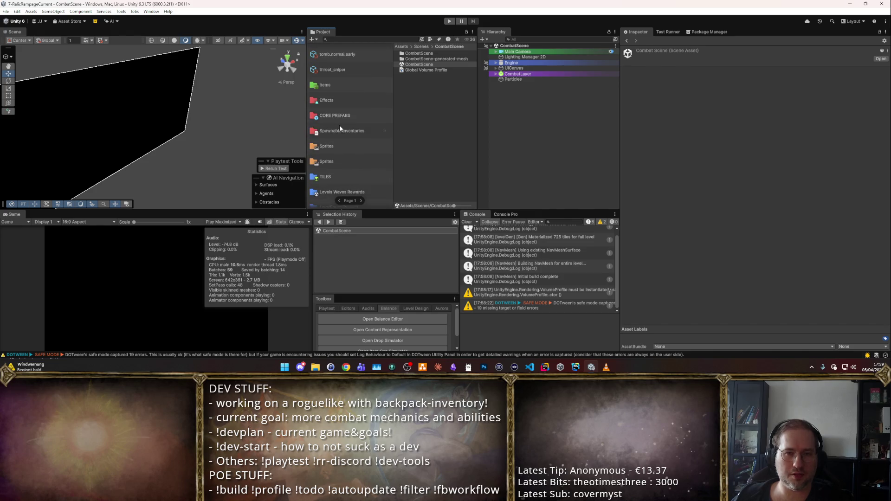
scroll(342, 148, "down", 1)
scroll(346, 148, "up", 10)
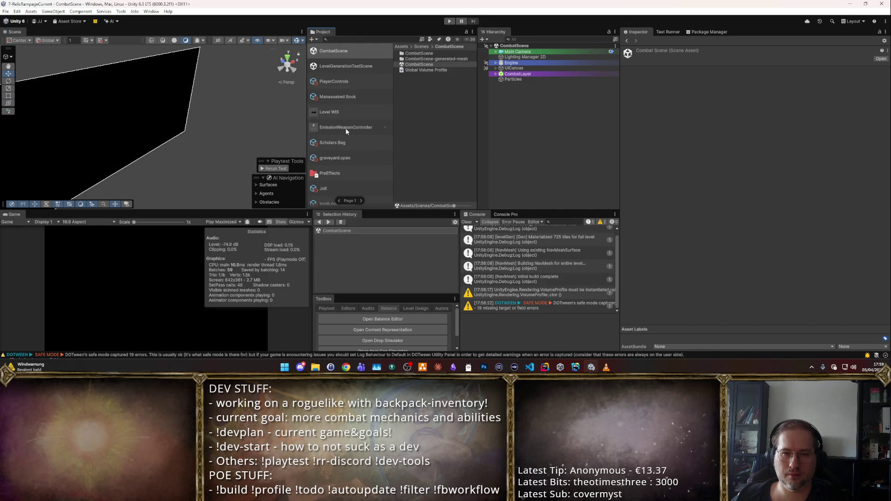
scroll(346, 132, "down", 6)
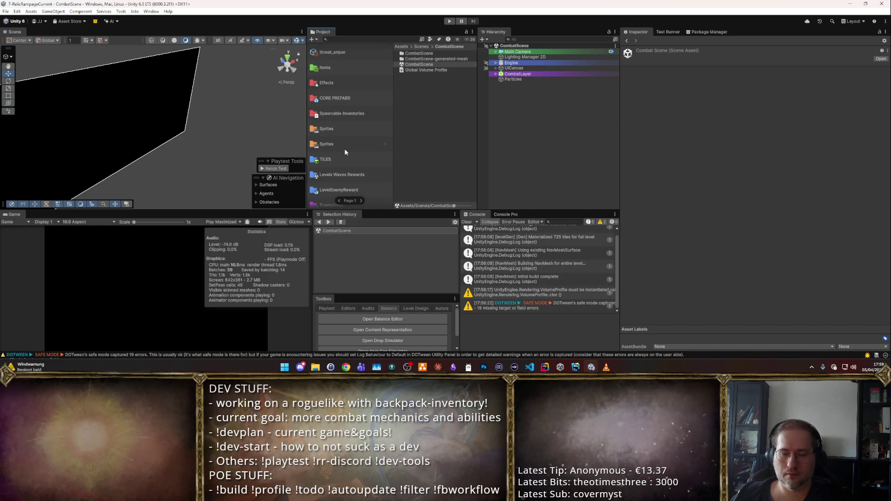
scroll(346, 152, "down", 2)
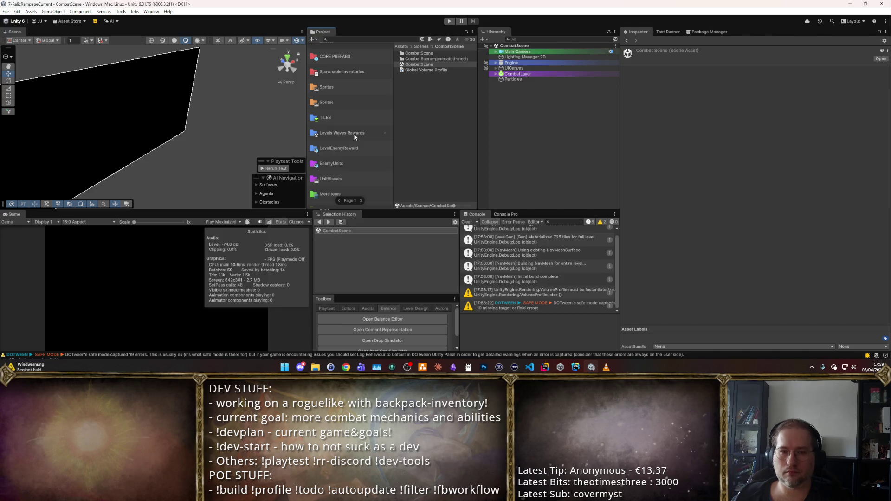
scroll(353, 134, "down", 2)
scroll(335, 109, "down", 1)
scroll(337, 118, "down", 1)
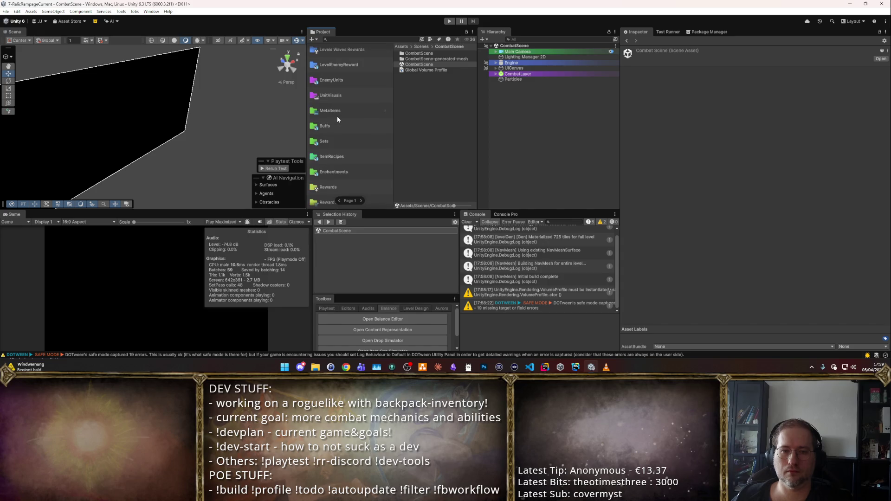
scroll(336, 119, "up", 1)
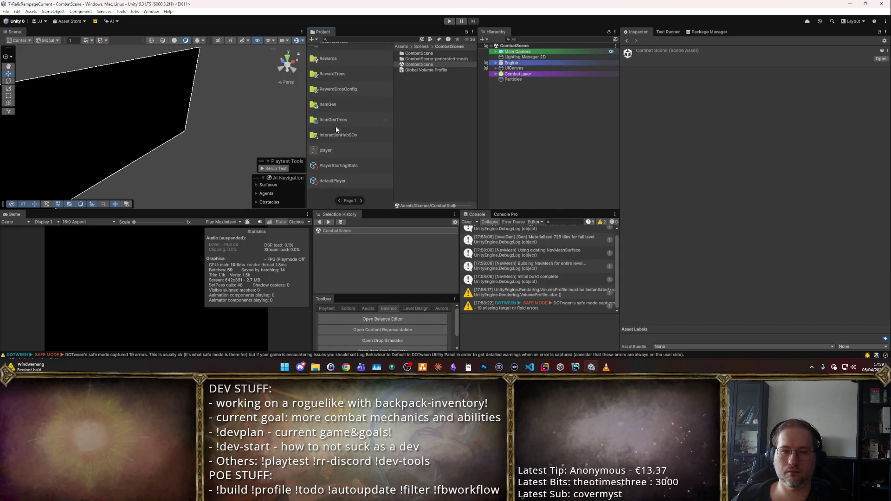
scroll(336, 128, "up", 8)
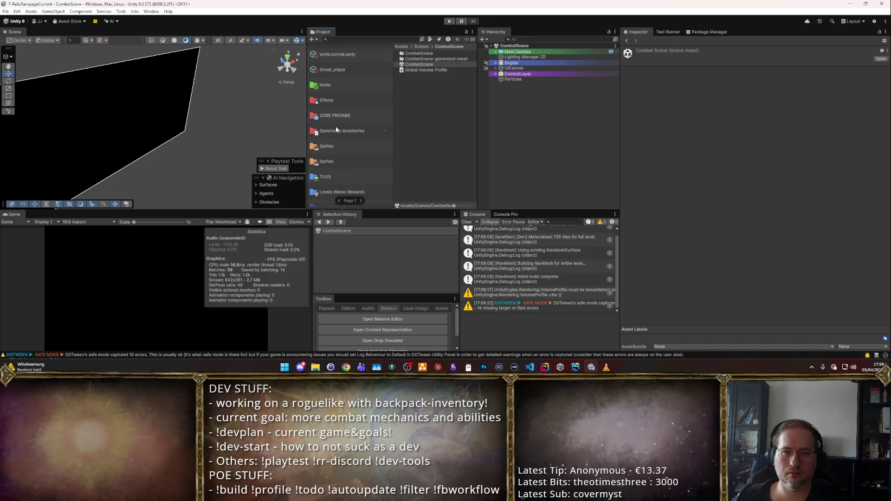
scroll(335, 127, "down", 8)
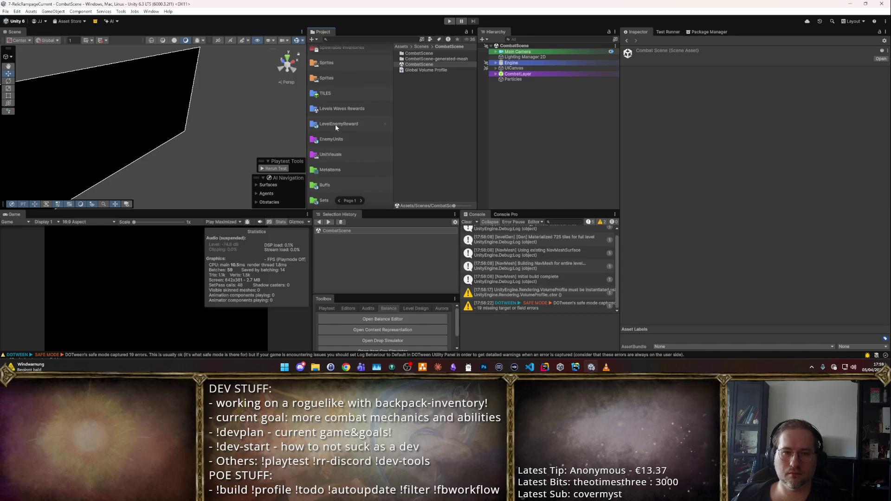
- Open Sets then Buffs, select 101ArcaneInspiration, and select its Strength value of 10
left_click(332, 160)
left_click(337, 144)
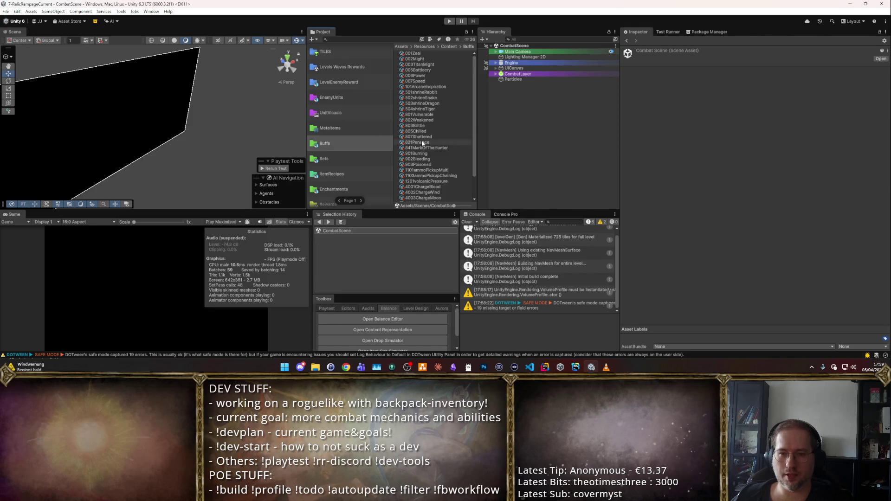
scroll(429, 162, "up", 2)
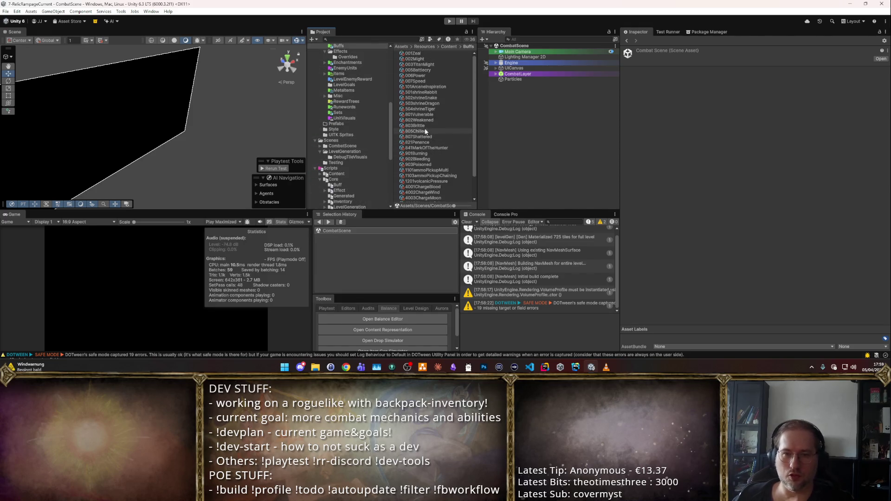
left_click(449, 86)
left_click(747, 266)
left_click(746, 269)
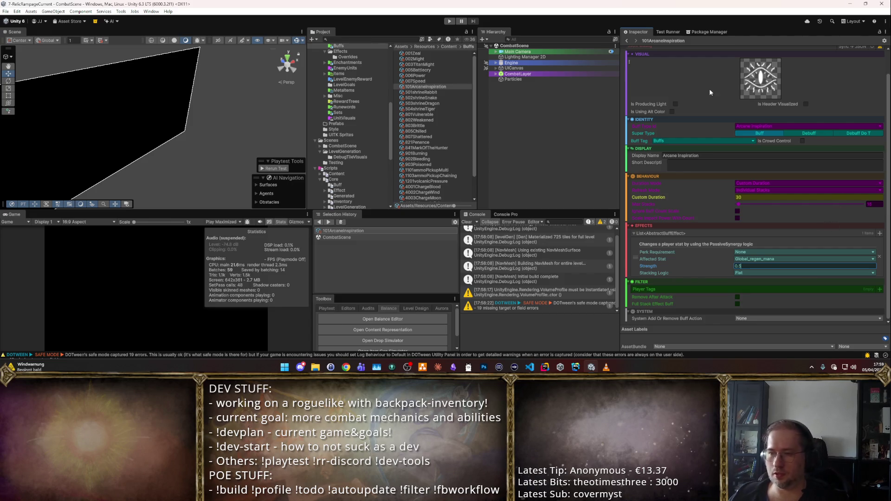
- Commit Strength 0.5 by moving to the Custom Duration field, then enter Play mode
left_click(779, 197)
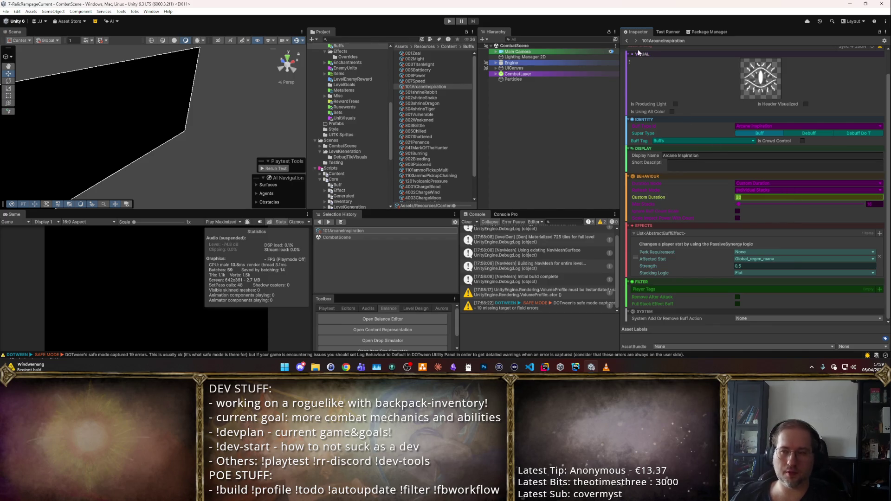
left_click(449, 22)
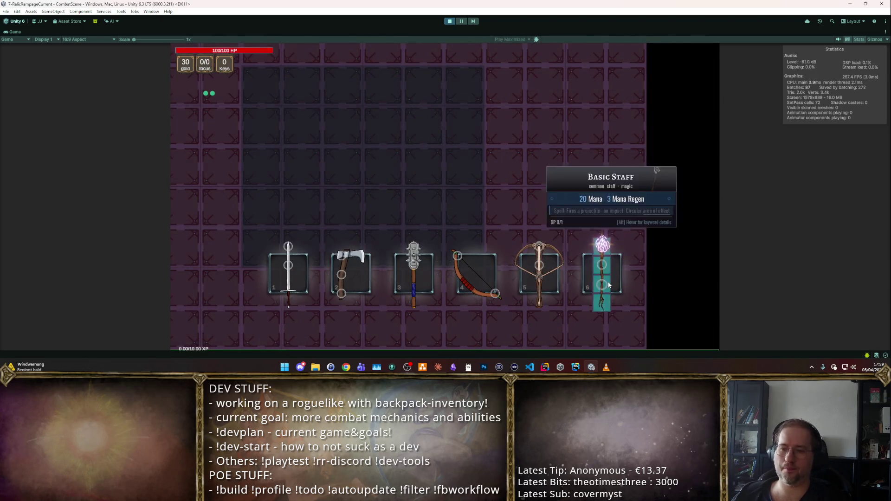
- Choose the staff, sell the fire item, add Smite and a Mana Potion, then leave the shop
left_click(616, 269)
left_click_drag(606, 227, 628, 252)
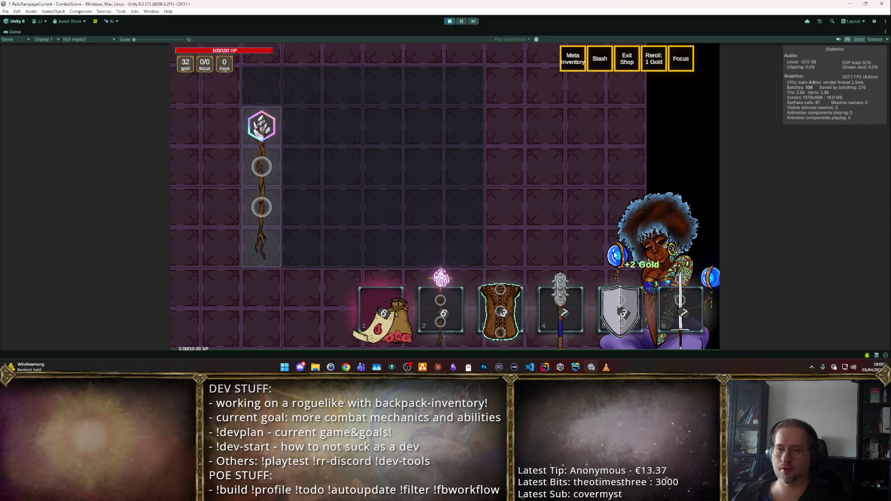
key("F2")
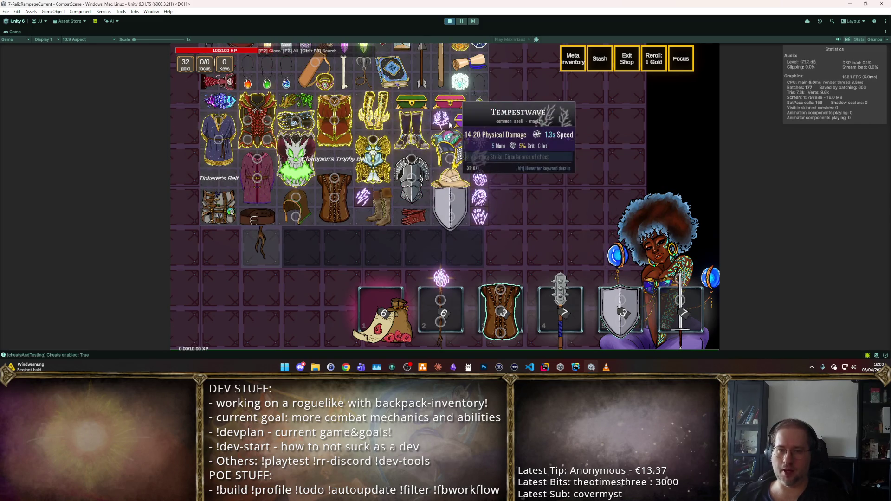
left_click(481, 142)
key("F2")
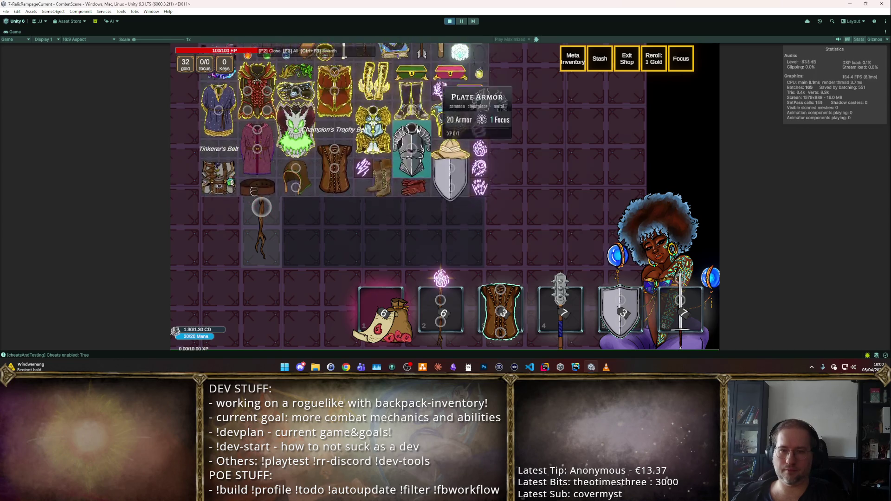
left_click(478, 149)
left_click(298, 227)
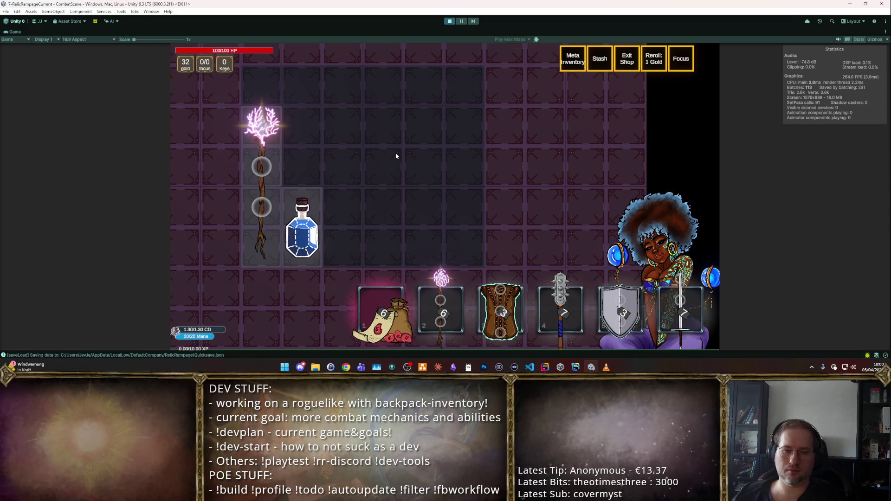
key("Escape")
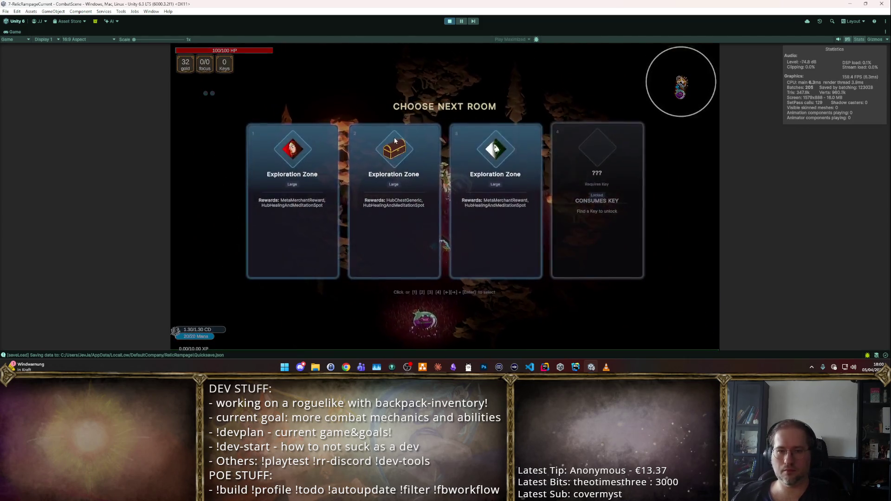
- Fight an Exploration Zone in autoattack mode, inspect the potion in the backpack, then stop the game
left_click(394, 139)
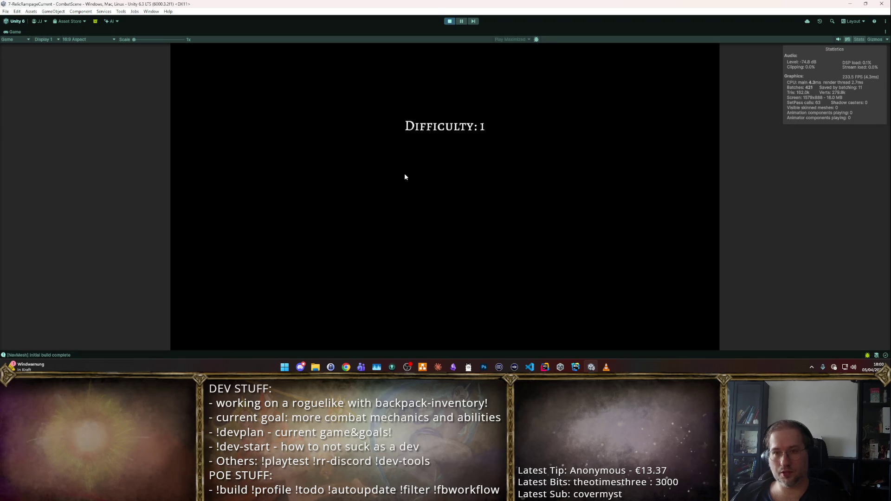
key("w")
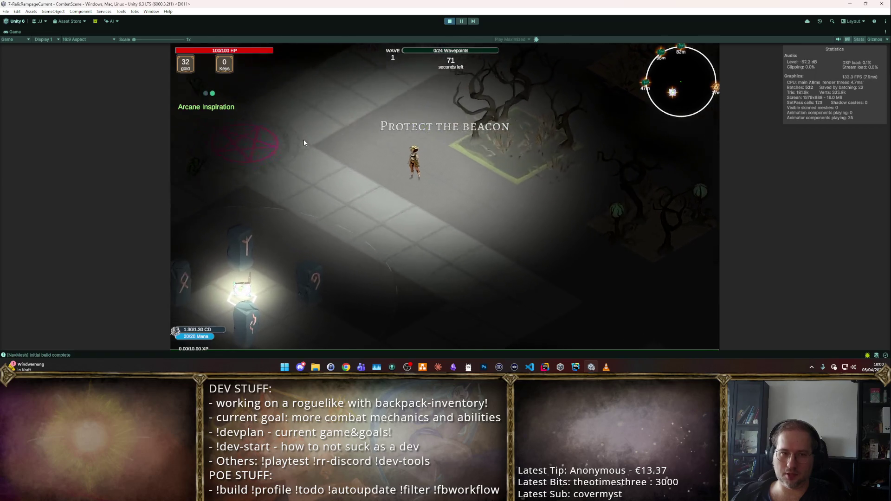
key("t")
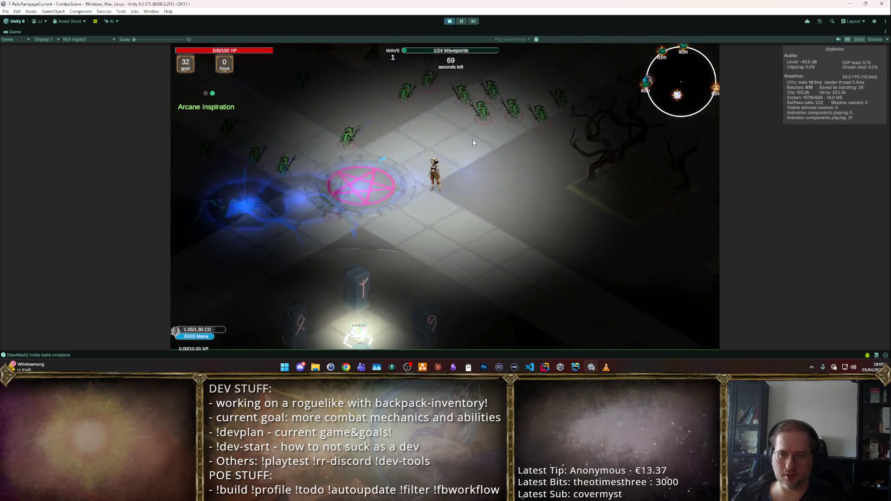
key("d")
key("w")
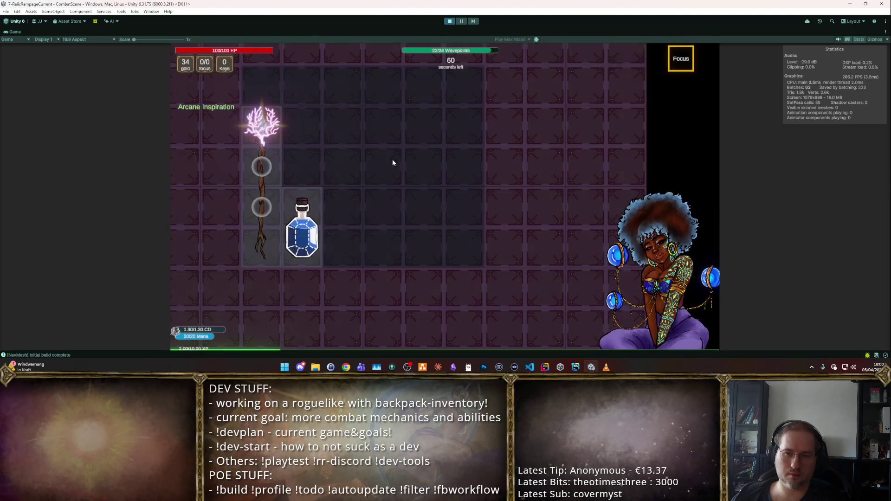
mouse_move(259, 127)
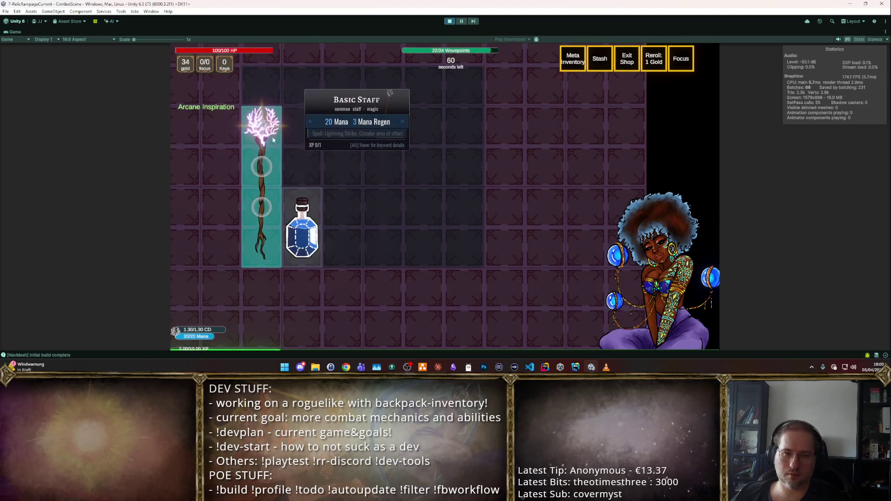
mouse_move(316, 225)
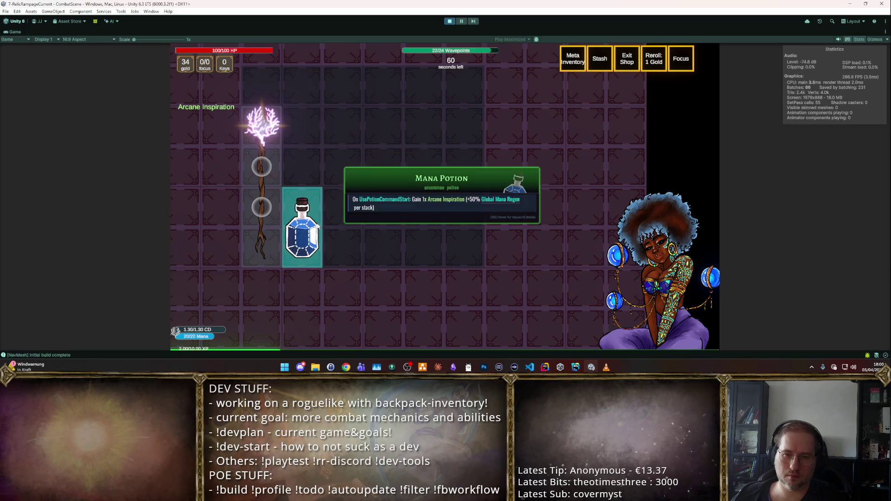
mouse_move(260, 203)
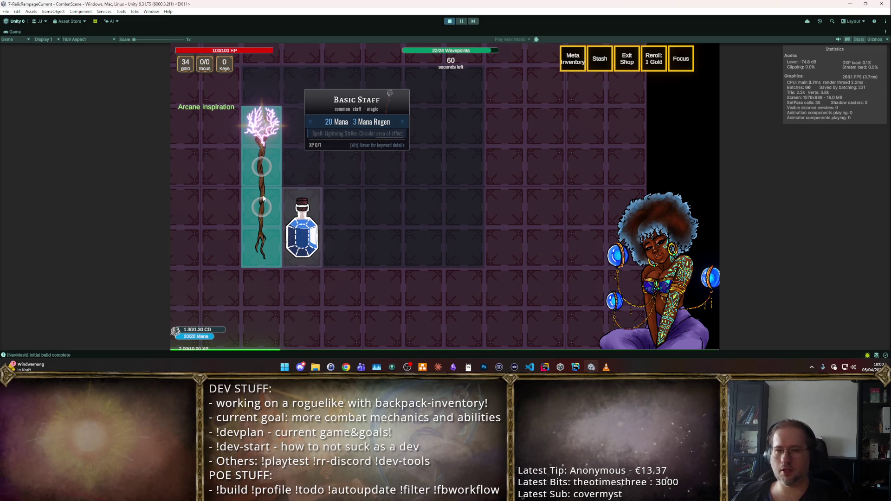
key("Escape")
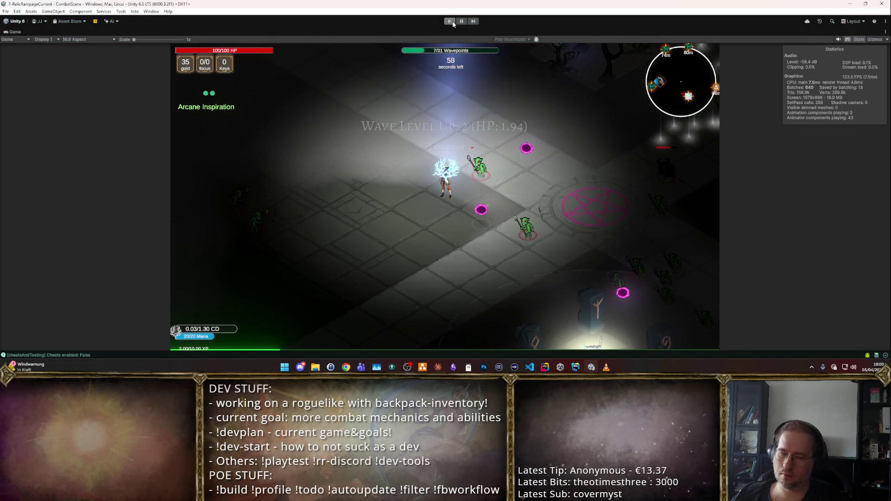
left_click(453, 23)
- Restart Play mode and choose the Basic Staff as the starting weapon
scroll(778, 216, "down", 2)
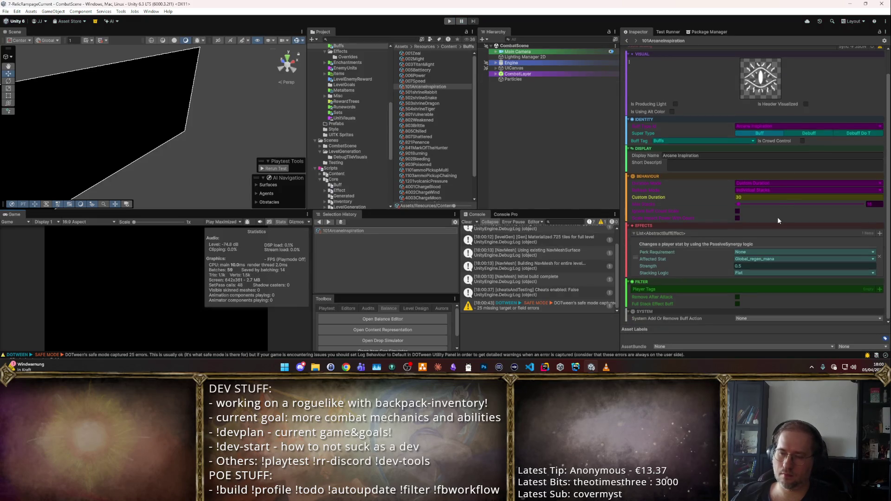
left_click(449, 21)
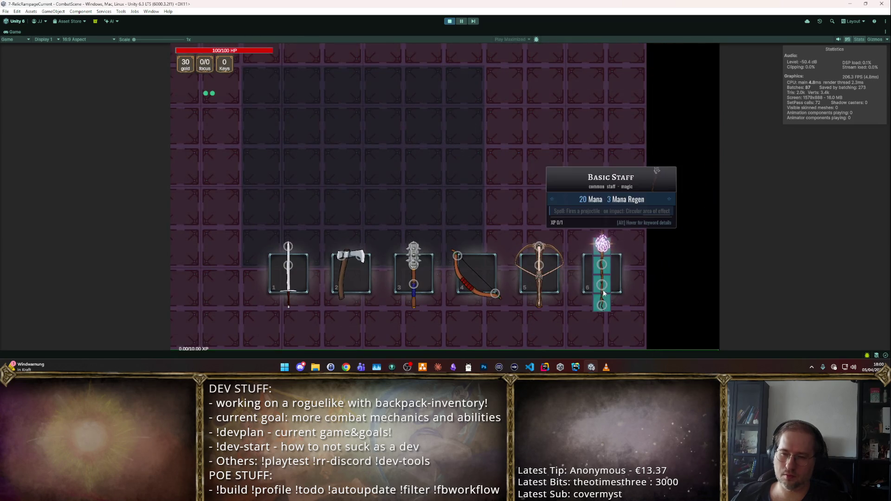
left_click(603, 269)
- Move the Fireball spell into the backpack, enter the combat room, and cast a projectile
mouse_move(302, 125)
left_mouse_down()
mouse_move(394, 213)
mouse_move(302, 126)
left_mouse_up()
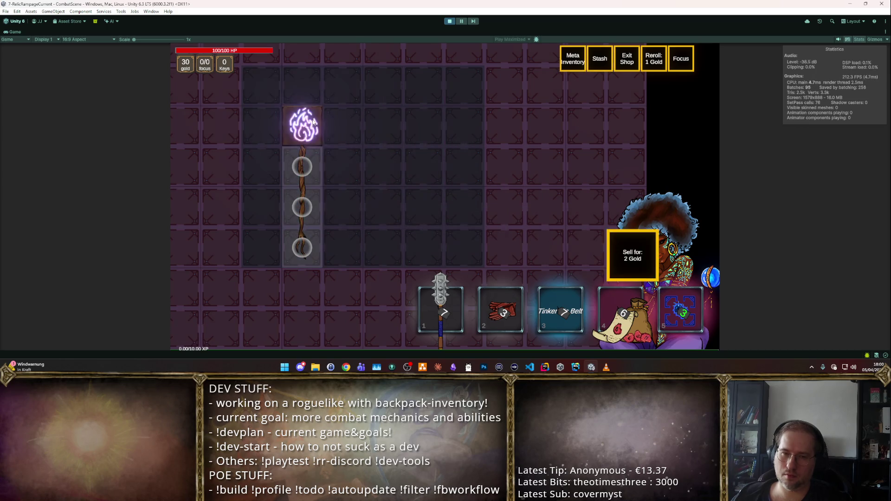
key("Escape")
key("a")
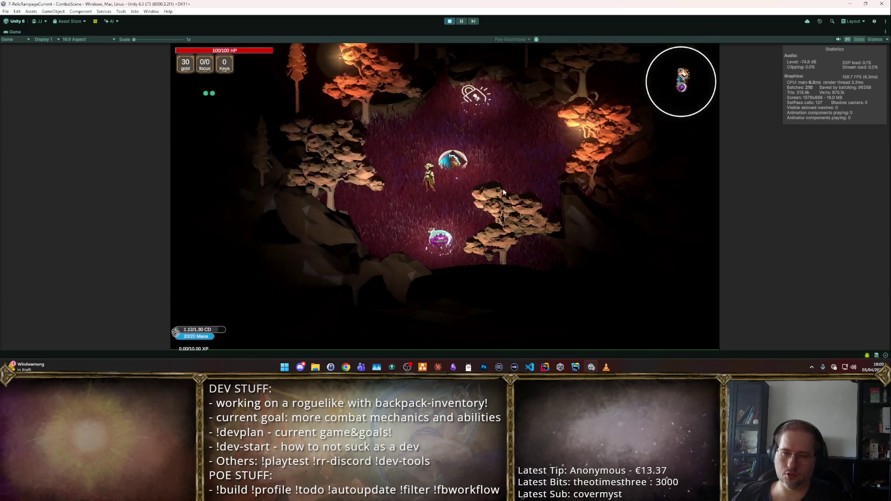
left_click(532, 191)
- Spawn a Mana Potion from the cheat panel into the backpack and leave the shop
key("i")
key("F2")
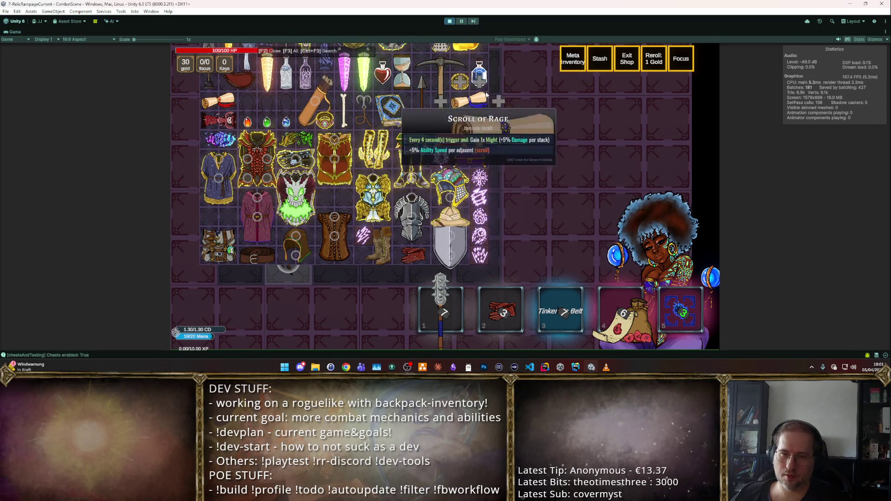
left_click(480, 76)
left_click(336, 234)
key("Escape")
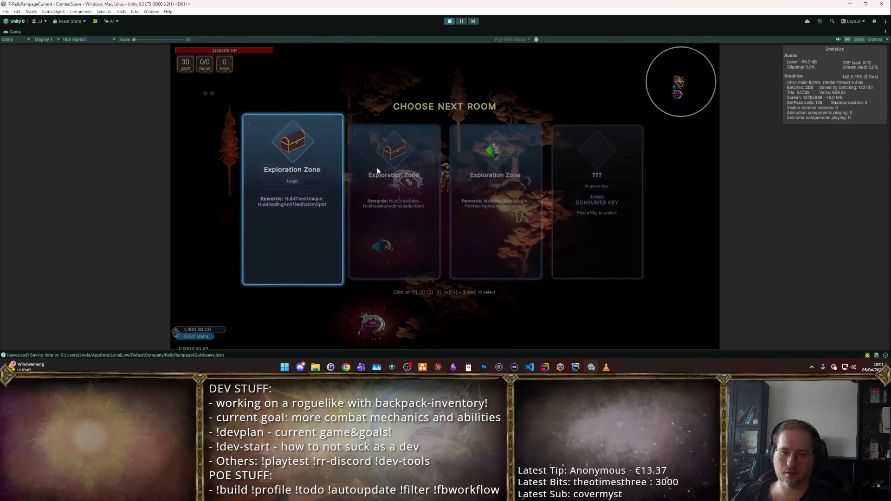
- Enter an Exploration Zone, cast the area spell, and sell Tempestwave to the shopkeeper
left_click(377, 168)
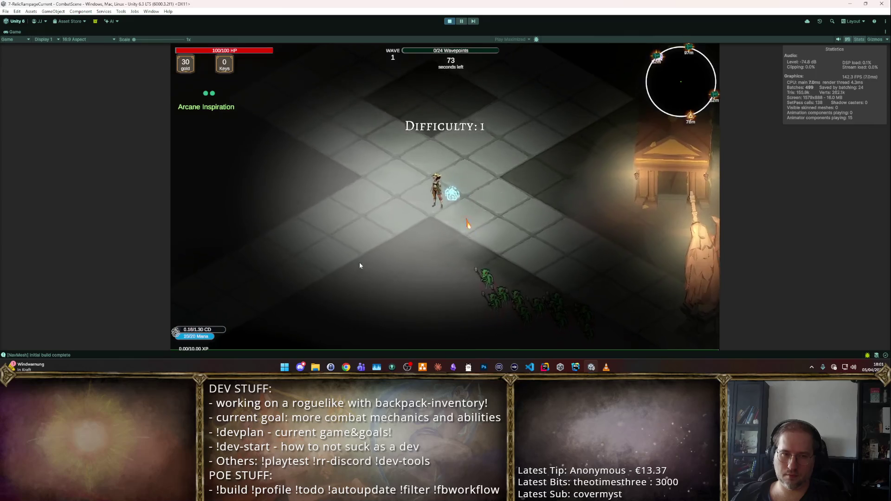
left_click(536, 274)
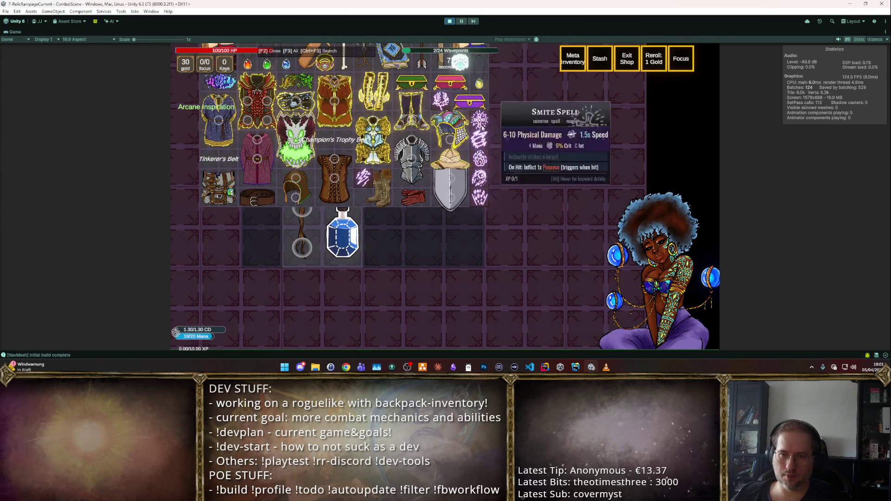
left_click_drag(448, 97, 386, 230)
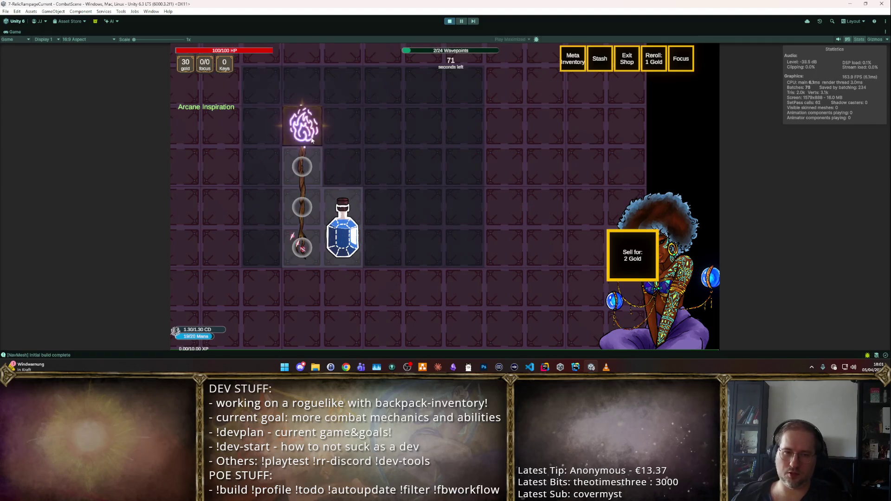
key("Tab")
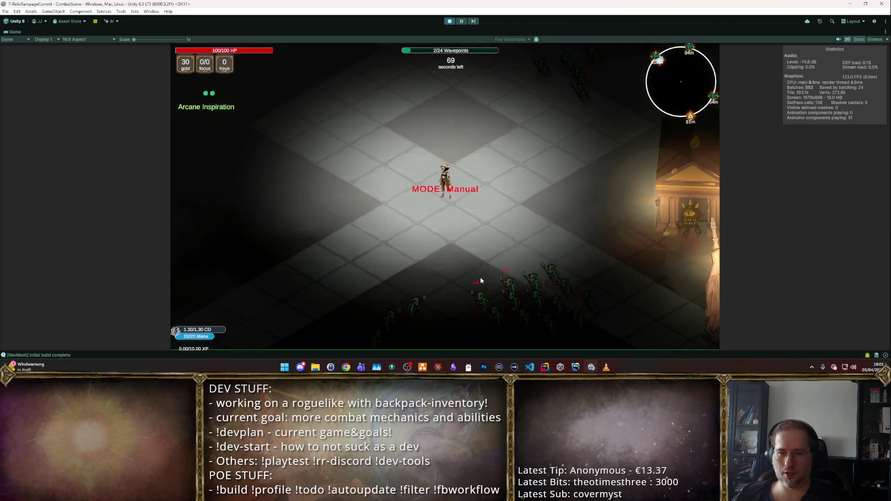
- Stop the game, set Tempestwave's effect Super Type to Caster, and restart Play mode
left_click(446, 22)
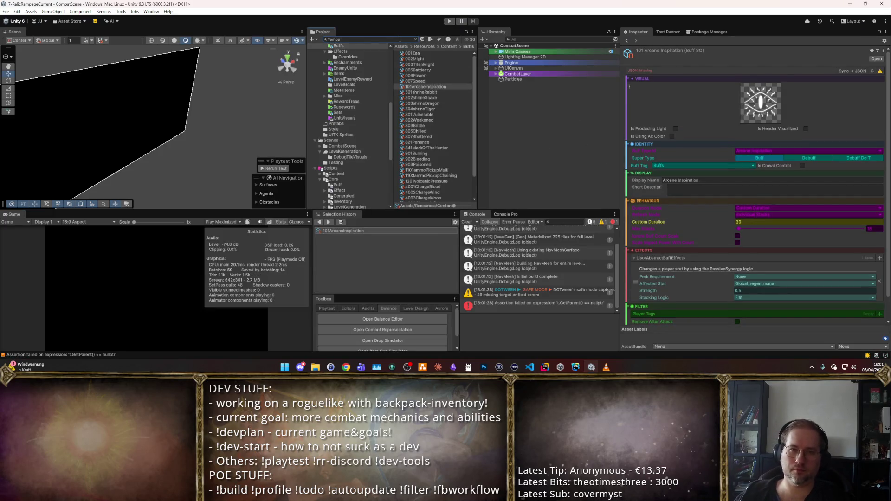
key("Down")
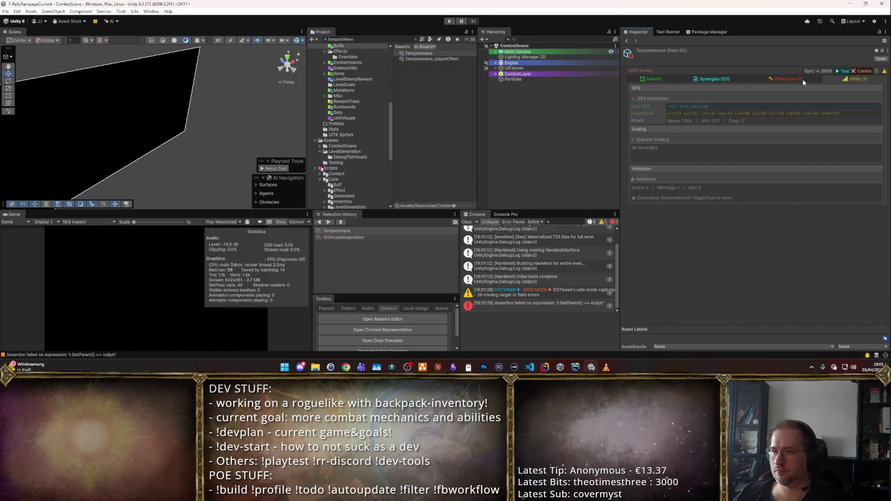
left_click(803, 79)
left_click(715, 106)
left_click(707, 132)
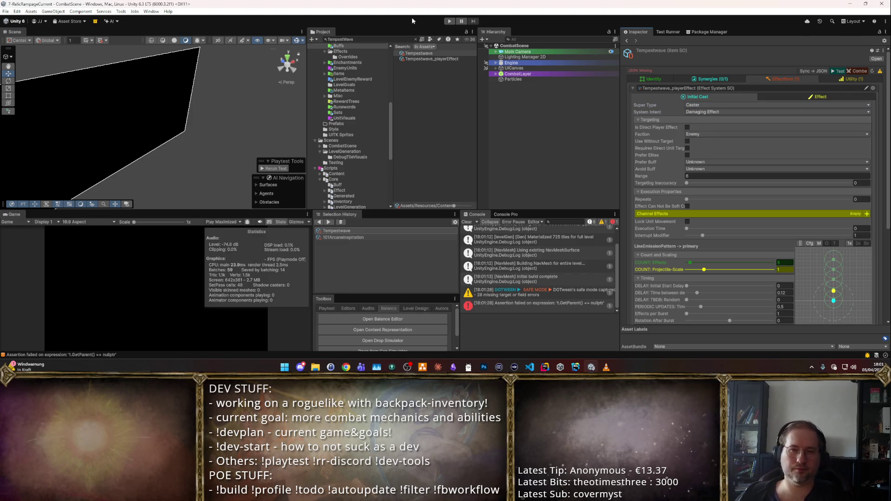
left_click(448, 21)
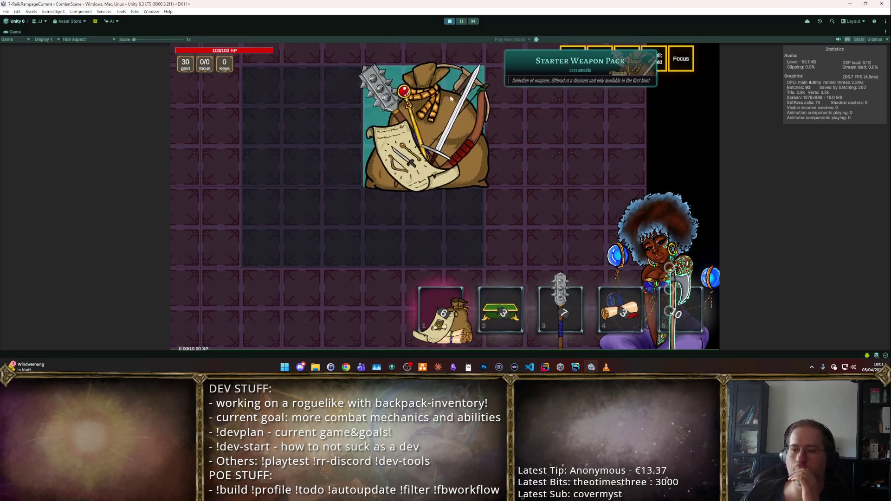
- Open the Starter Weapon Pack, move the axe and Green Charm Box into the inventory, then stop playing
left_click(435, 123)
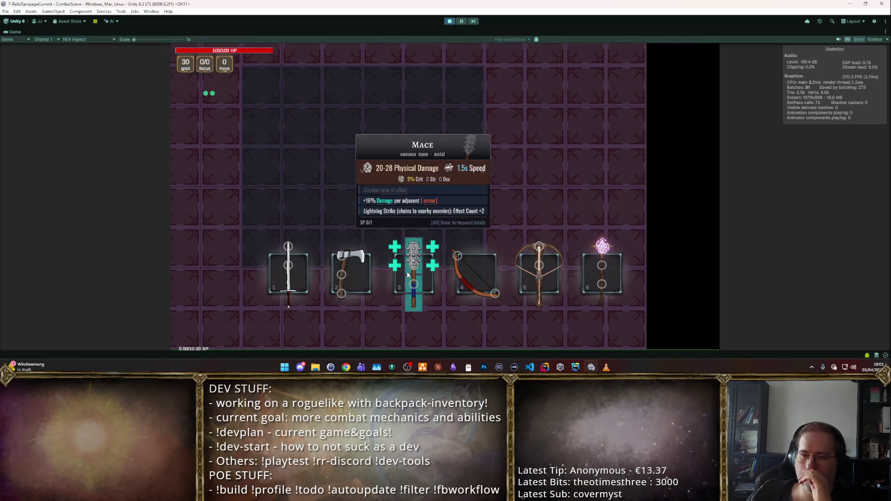
mouse_move(352, 272)
left_mouse_down()
mouse_move(343, 213)
mouse_move(251, 115)
left_mouse_up()
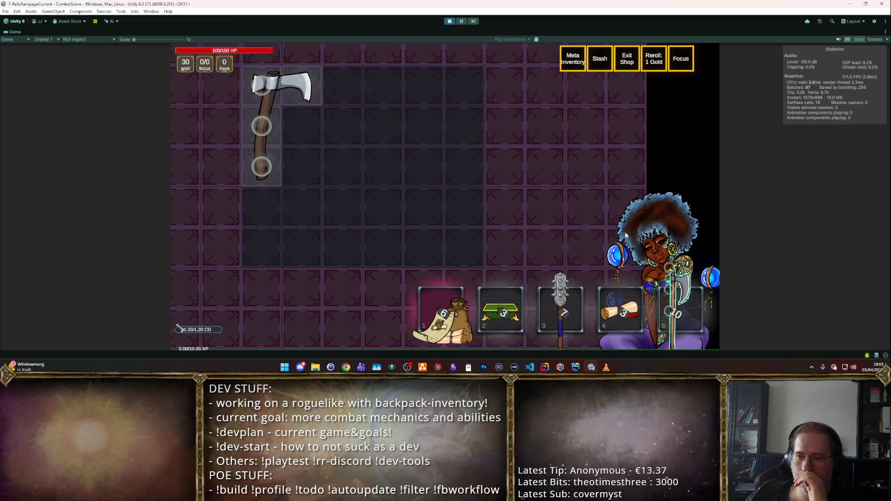
mouse_move(564, 290)
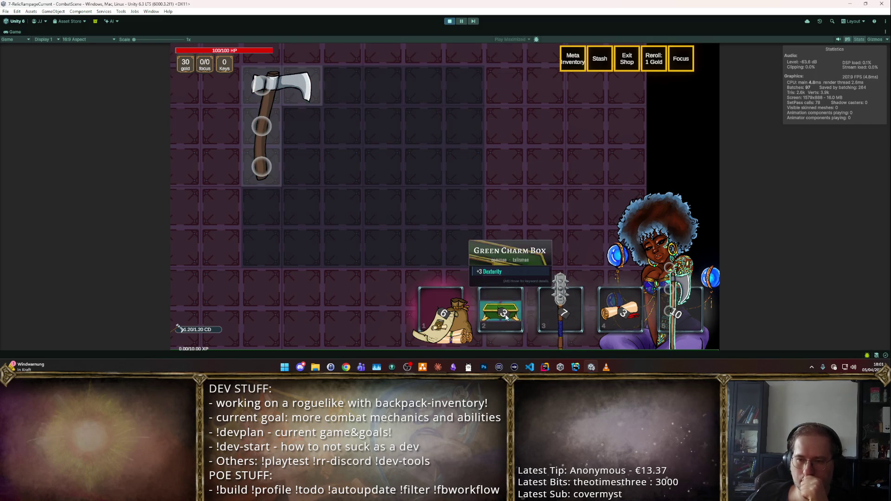
left_click_drag(501, 308, 443, 250)
left_click(449, 21)
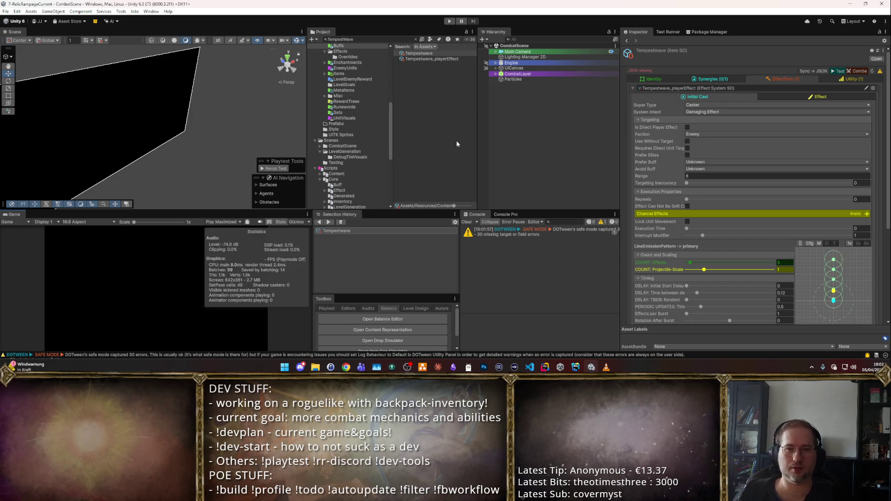
- Show the Content > Items folder in the Project window, then switch to the Obsidian notes
scroll(381, 108, "up", 3)
scroll(369, 119, "up", 2)
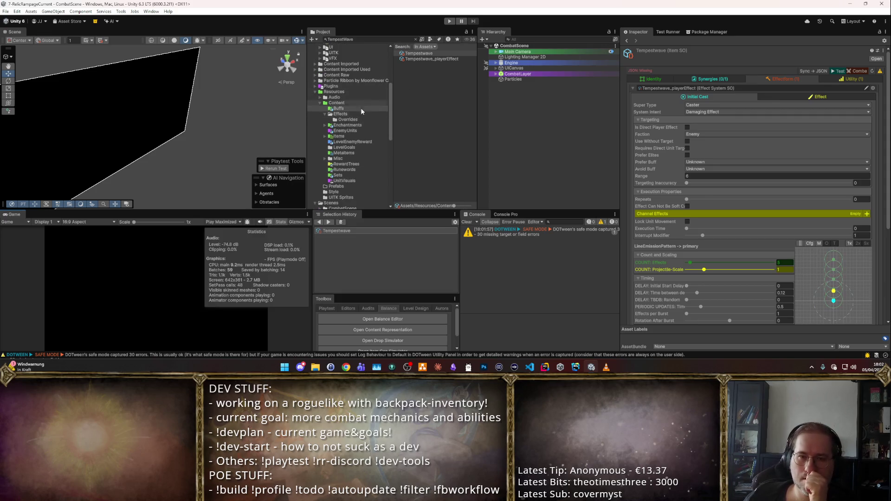
left_click(341, 136)
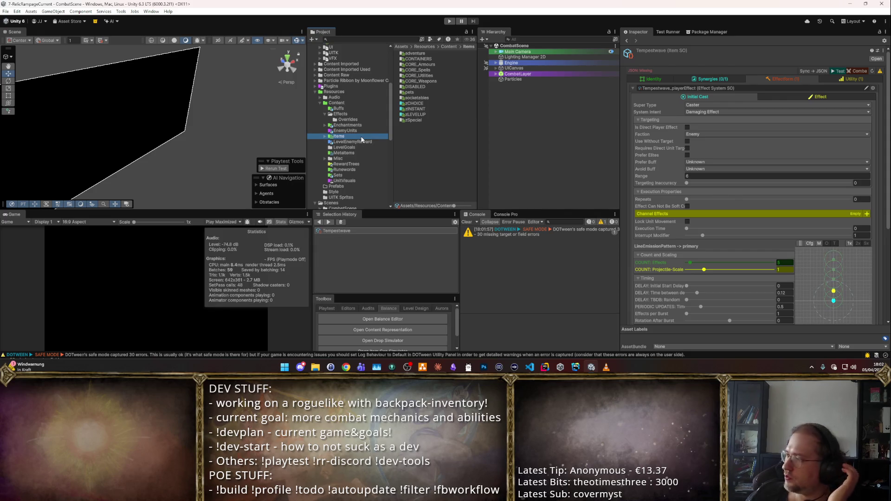
key("alt+Tab")
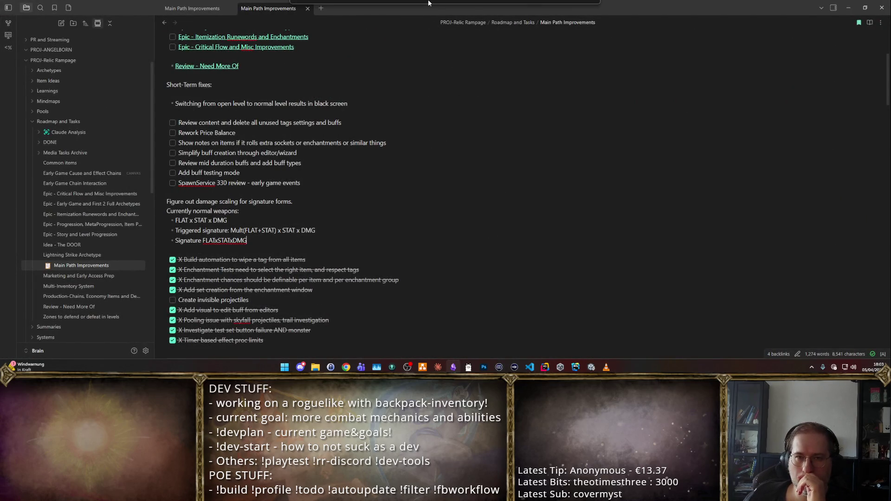
- Leave the Main Path Improvements note and switch back to the Unity editor
key("alt+Tab")
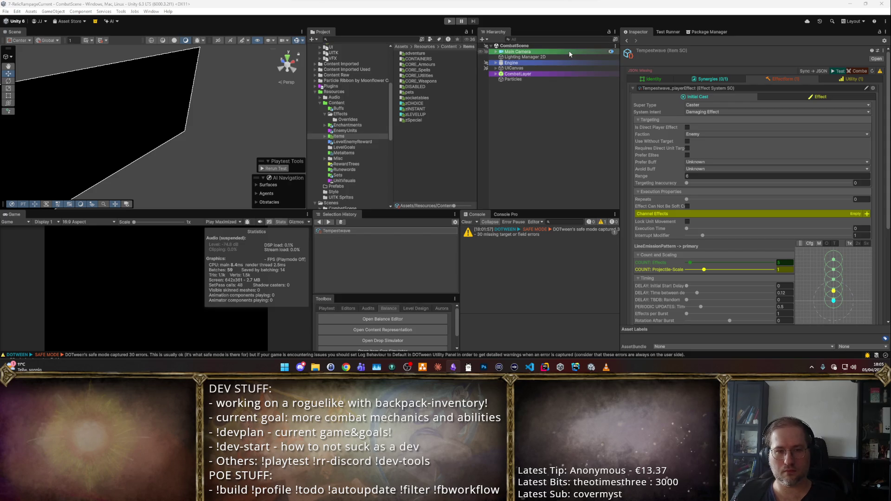
- Review Tempestwave's Emissions & Effects settings, then go to the line after global_regen_mana in Enums.cs in Rider
scroll(694, 144, "down", 5)
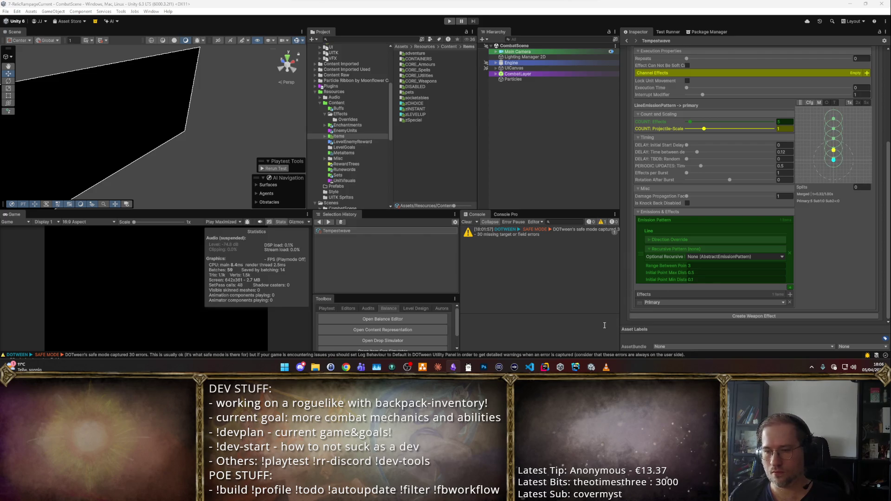
left_click(544, 367)
left_click(459, 154)
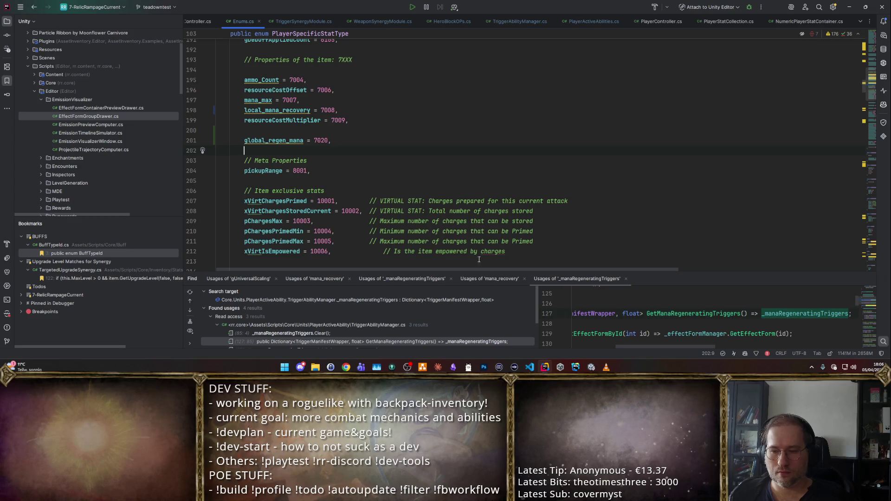
- Open the BuffTypeId enum file and find the MID DURATION BUFFS section
left_click(492, 161)
key("ctrl+alt+shift+n")
type("BuffTypeId")
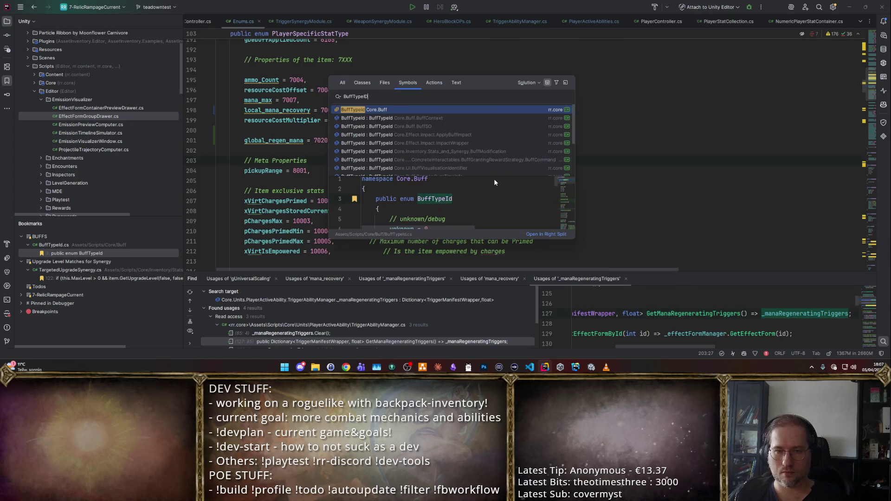
key("Return")
scroll(500, 132, "down", 5)
scroll(501, 134, "up", 2)
left_click(507, 127)
- Rename arcaneInspiration to arcaneBlessing and start a new empty line beneath it
left_click(510, 138)
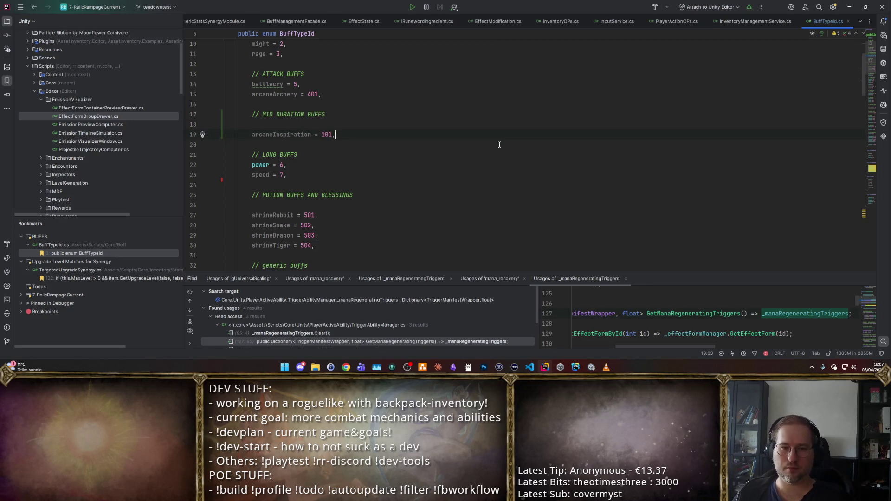
key("ctrl+Left")
key("ctrl+Left")
key("ctrl+Left")
key("ctrl+shift+Right")
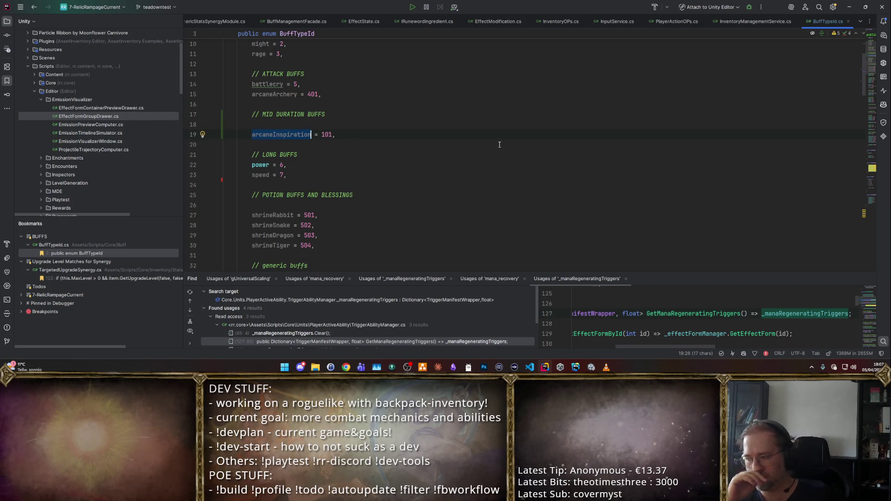
key("F2")
type("arcane")
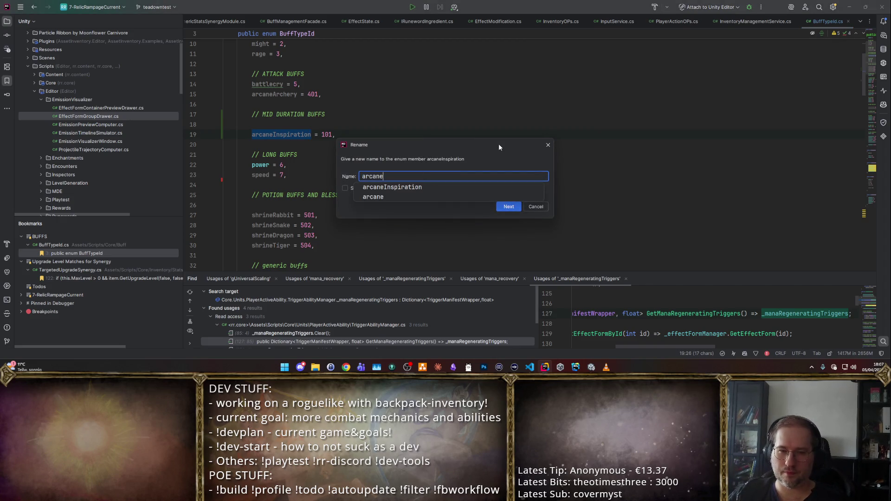
type("Blessing")
key("Return")
key("End")
key("shift+Home")
key("End")
key("Return")
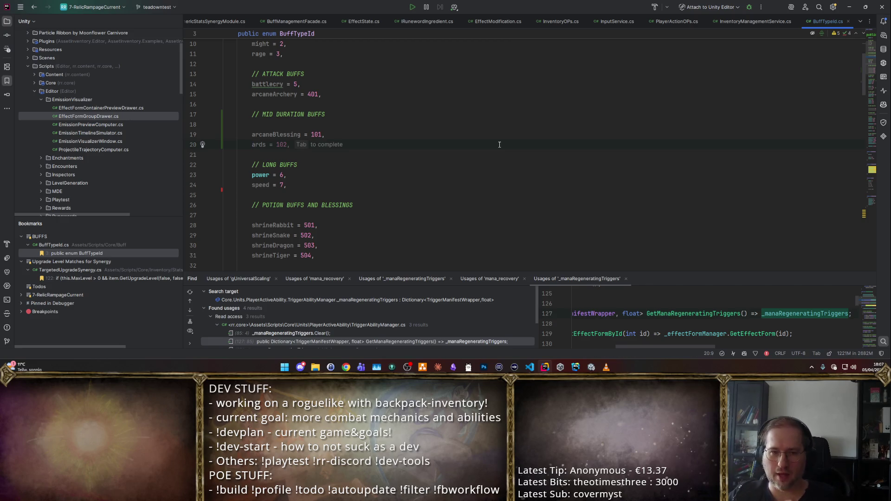
- Add tricksterBlessing = 102 and comment arcaneBlessing '// mana regen' and tricksterBlessing '// crit chance'
key("Escape")
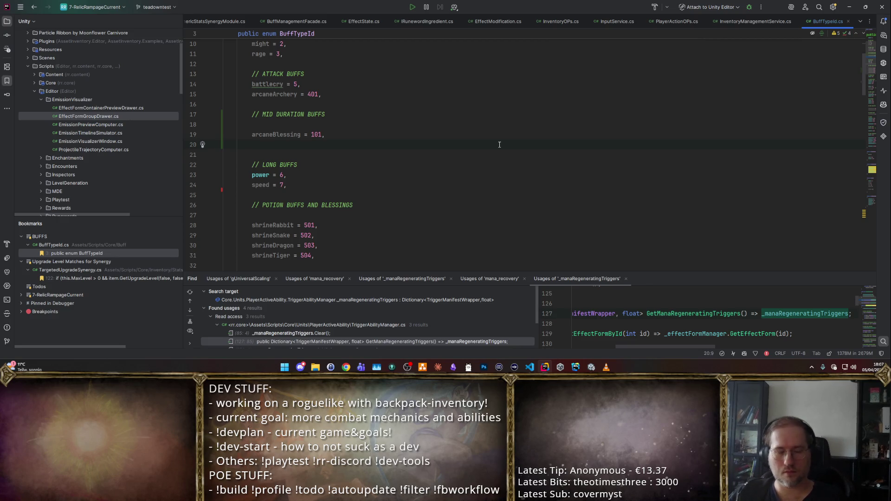
type("trickse")
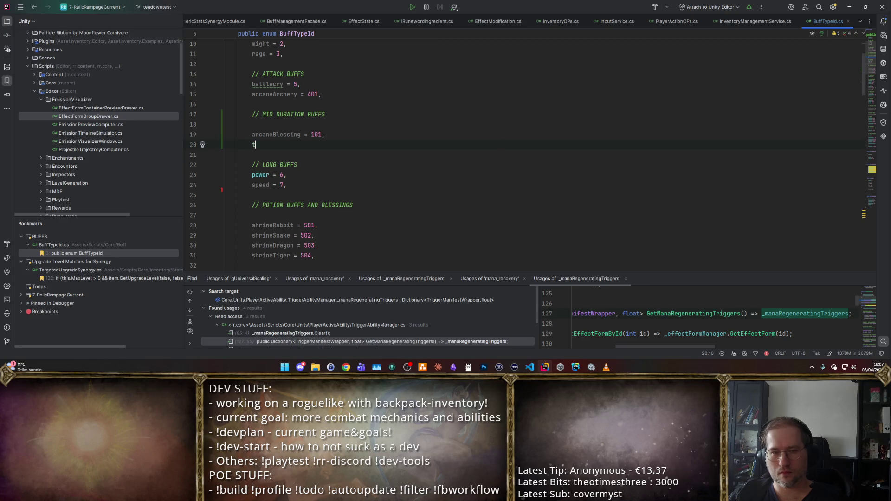
key("BackSpace")
key("BackSpace")
type("sterBlessing ")
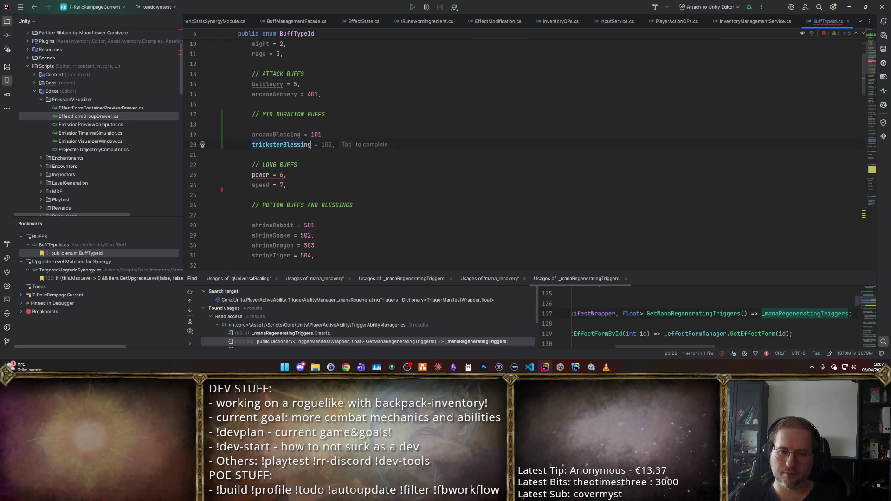
type("= 102,")
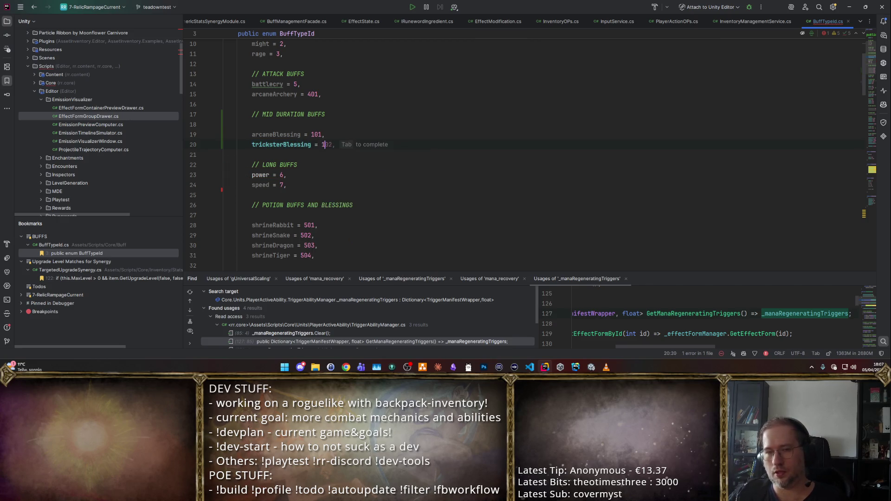
key("Return")
key("Up")
key("Up")
key("Down")
key("End")
type("// mana regen")
key("Down")
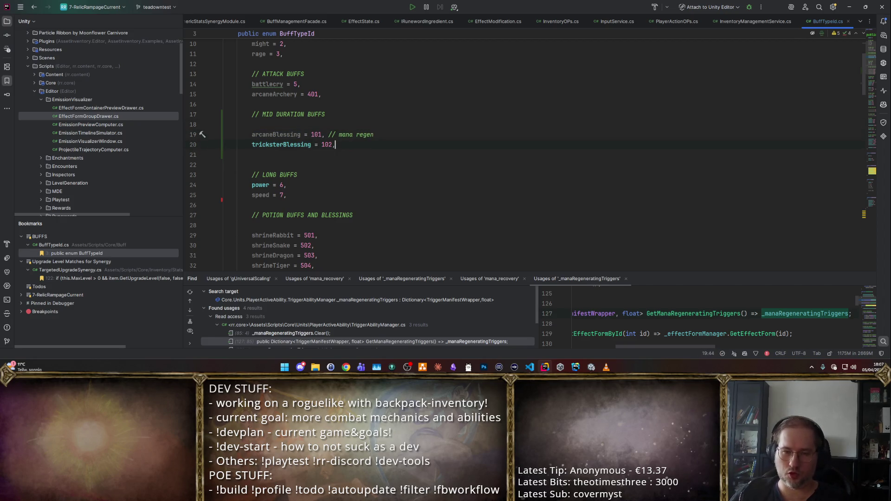
type("// crit chance")
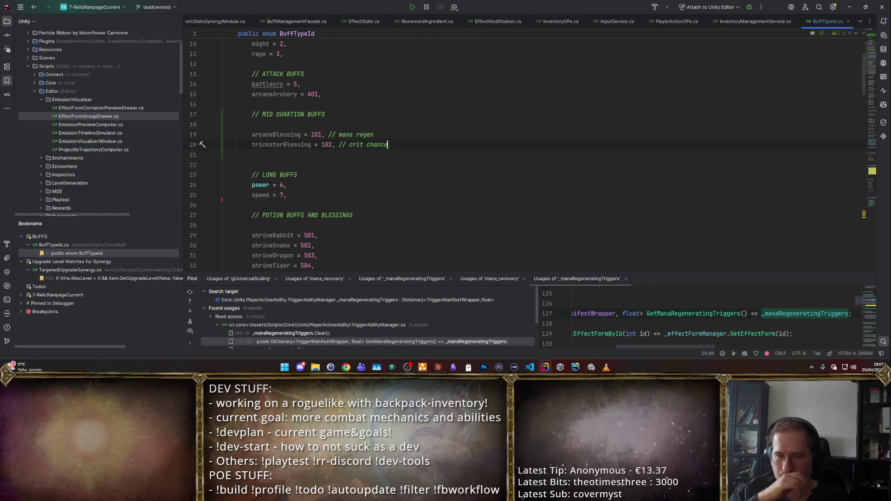
- Add warriorsBlessing = 103 '// aoe, damage' and deadeyeBlessing = 104 '// projectiles', then refresh Unity
key("Return")
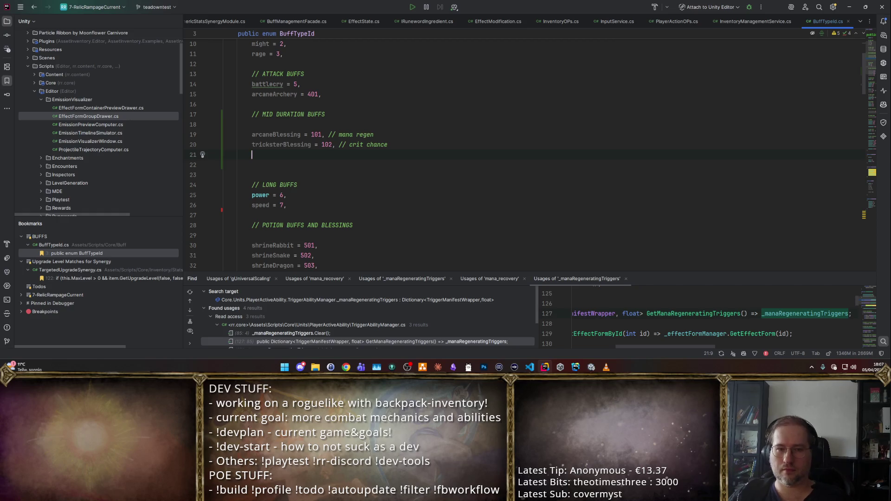
type("war")
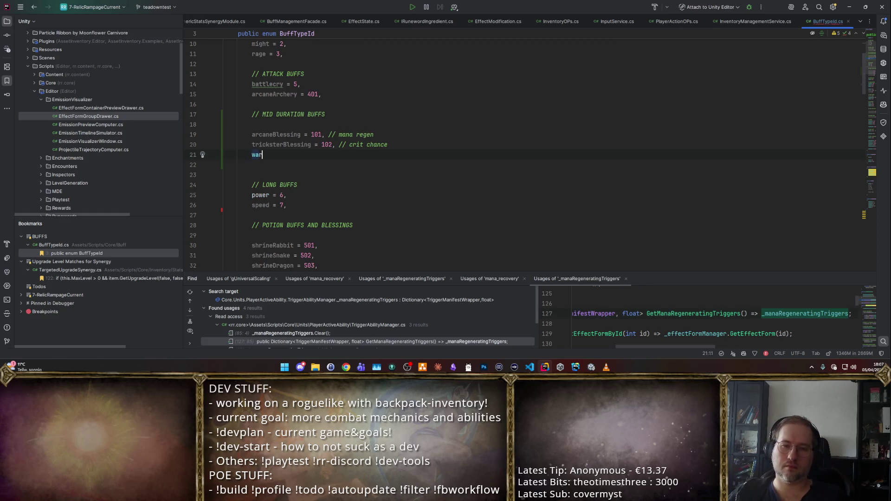
type("riorsBlessing ")
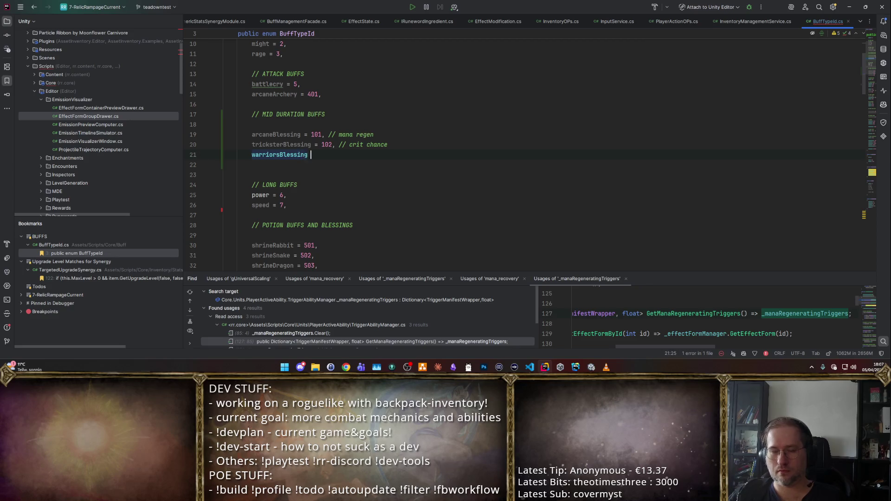
type("= 103, // aoe, ")
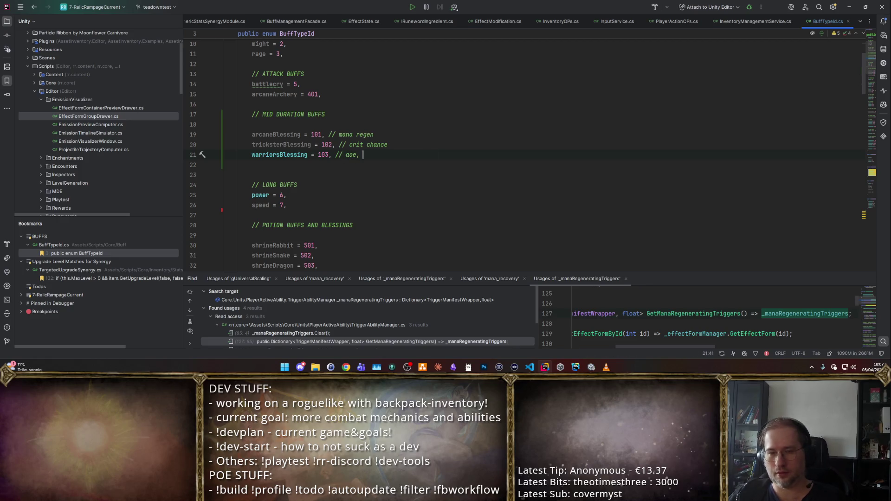
type("damage")
key("Return")
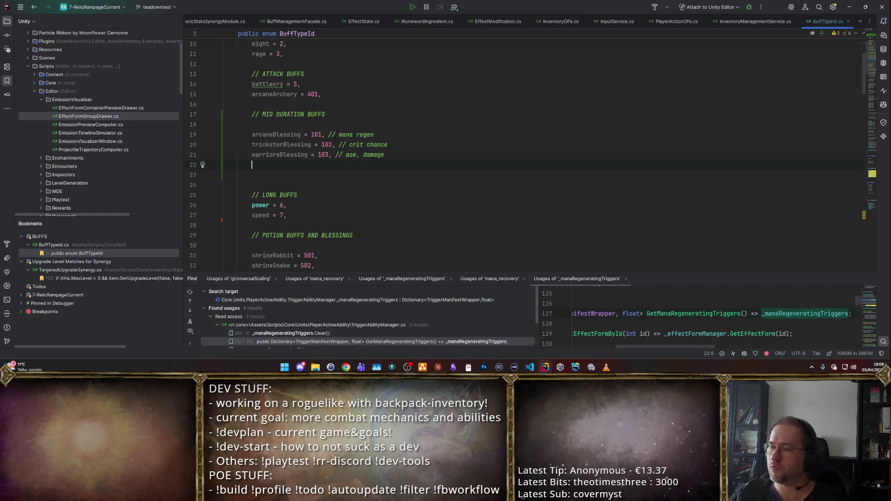
type("dead")
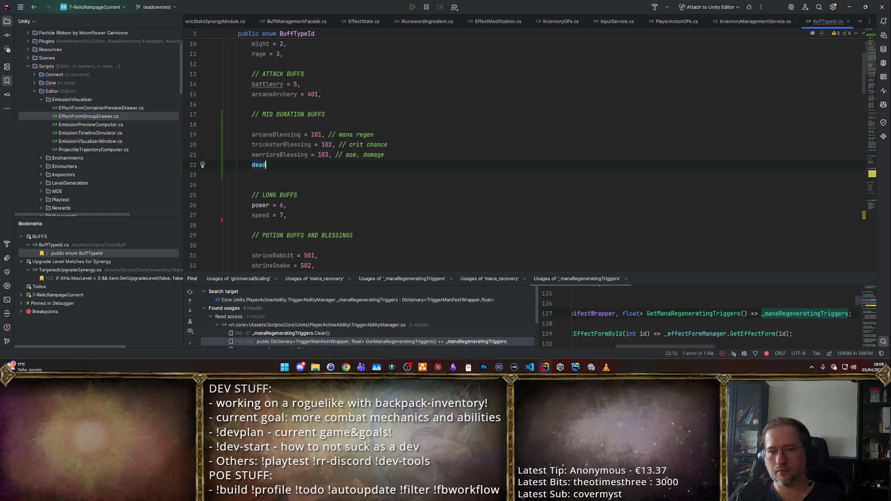
type("eyeBlessing = 1")
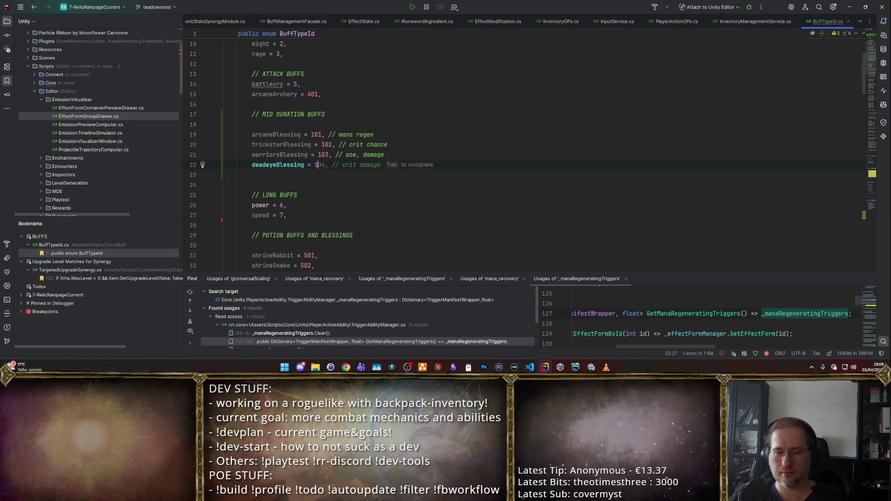
type("04, // projectiles")
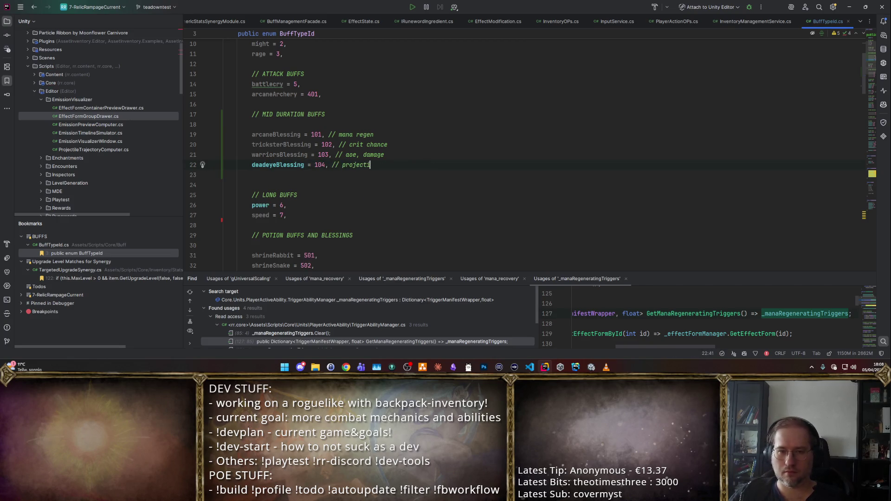
key("Return")
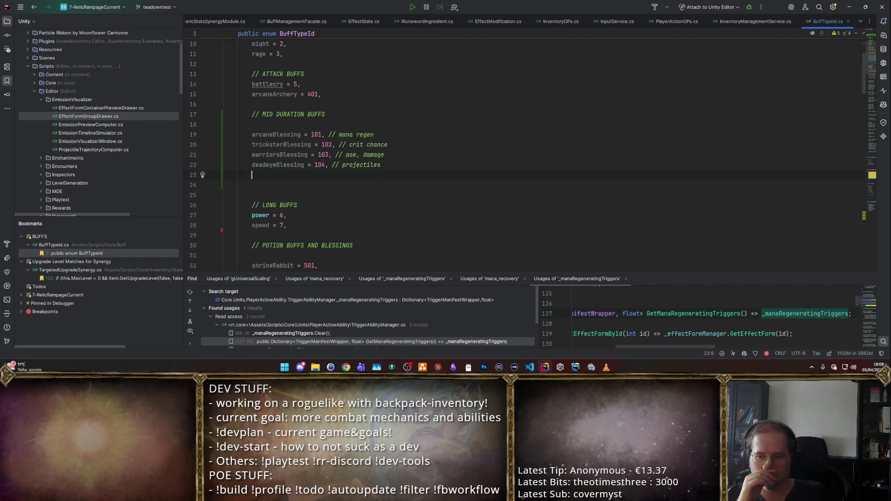
key("alt+Tab")
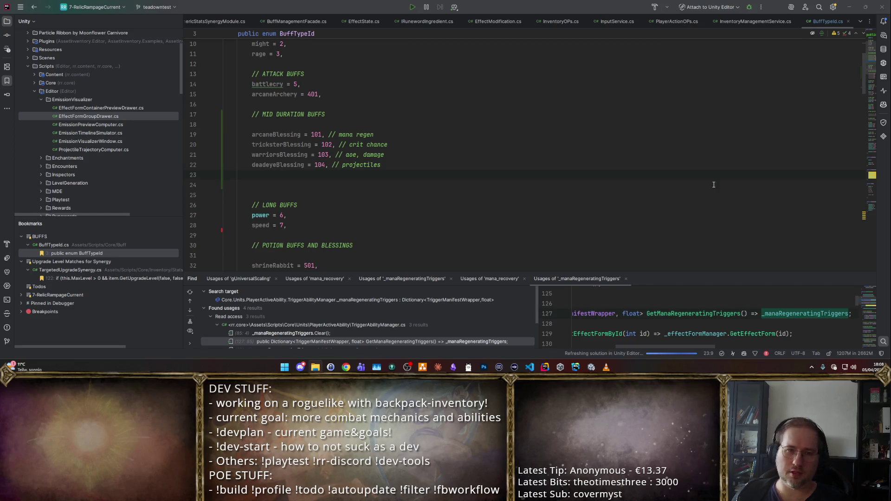
- Rename warriorsBlessing to bearBlessing, reverting an accidental rename of tricksterBlessing
double_click(254, 134)
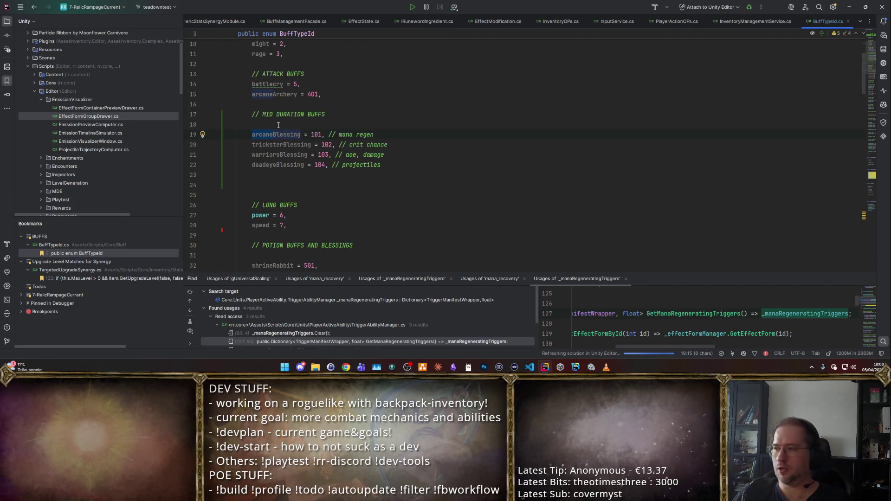
key("alt+Tab")
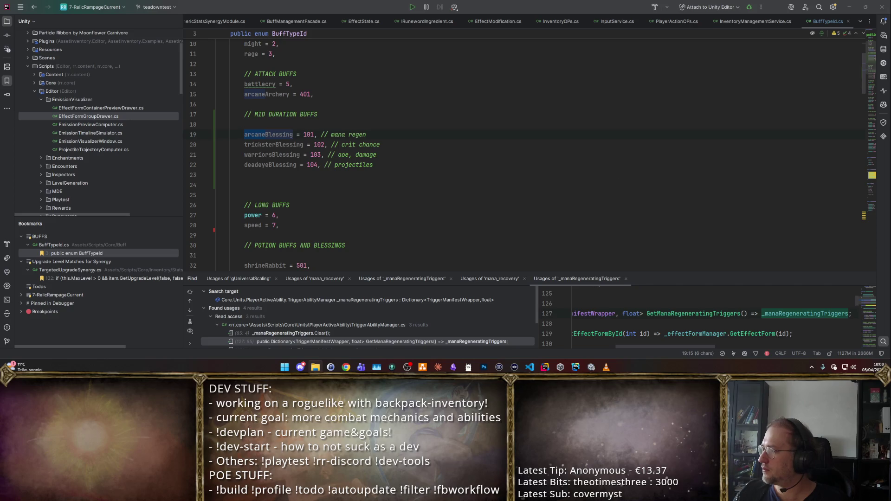
double_click(273, 144)
type("bear")
key("ctrl+z")
left_click(304, 154)
double_click(299, 154)
type("bearBles")
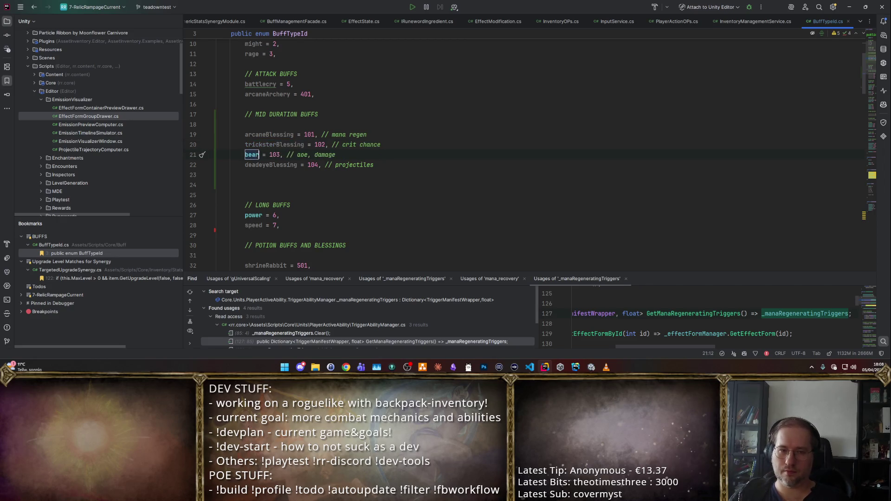
type("sing")
key("Up")
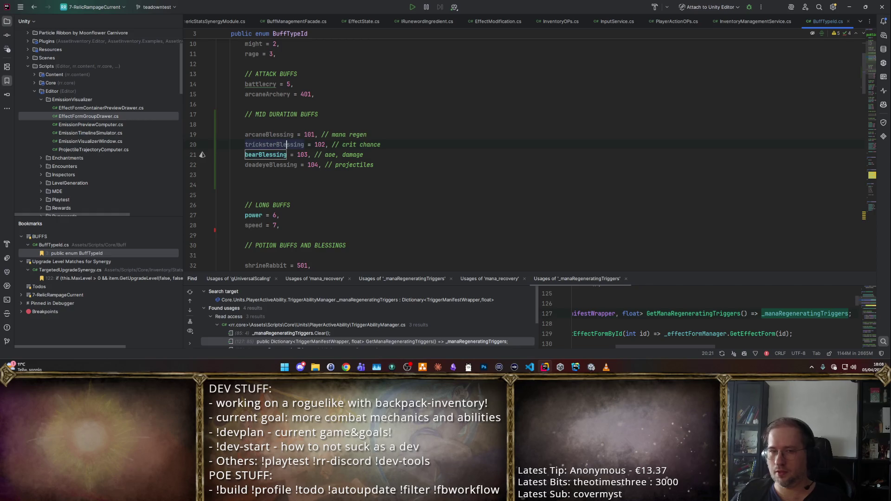
key("Up")
- Try renaming arcaneBlessing to owl and adding a blank line after it, reverting both
double_click(269, 135)
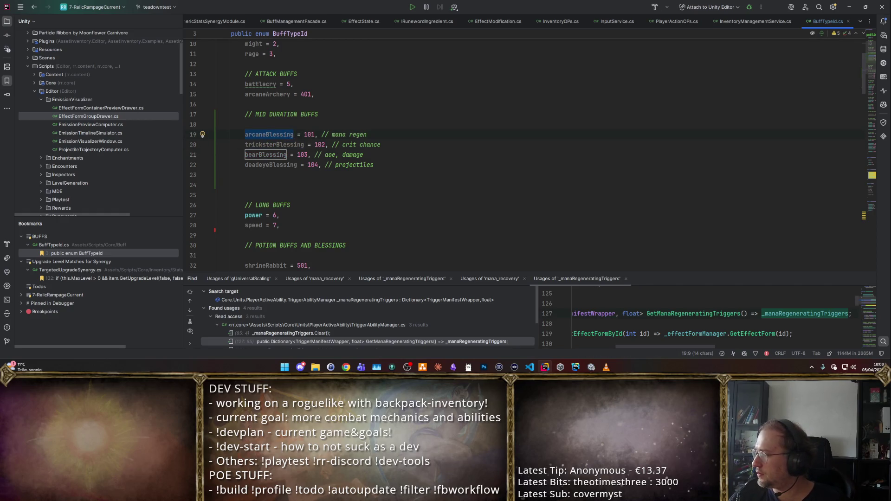
type("owl")
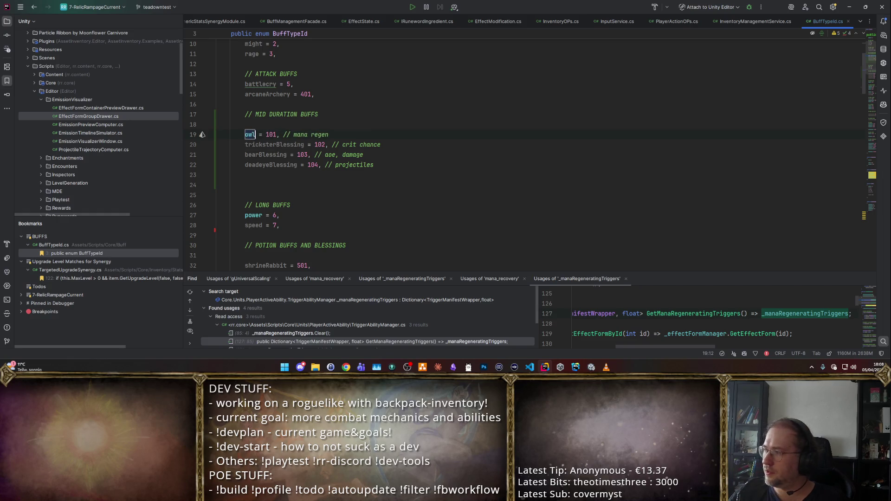
key("ctrl+z")
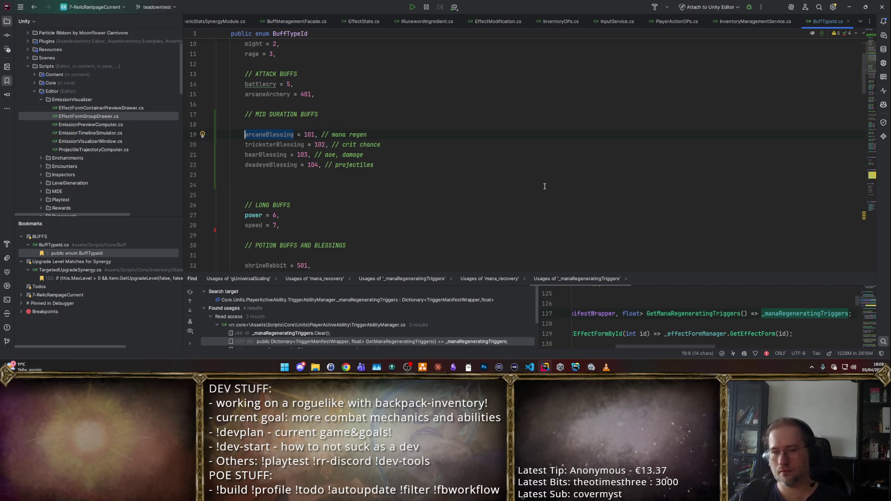
key("End")
key("Return")
key("Return")
key("ctrl+z")
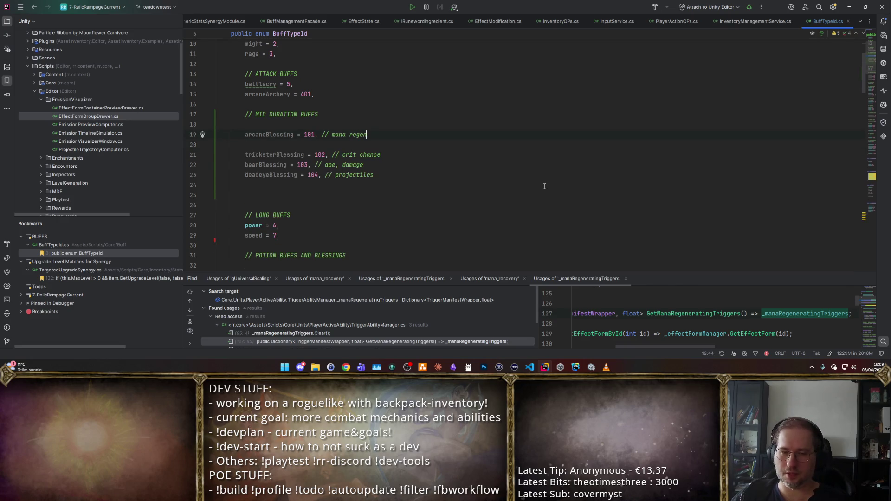
- Select the word trickster in tricksterBlessing, starting and cancelling a rename
key("Down")
key("Down")
key("Down")
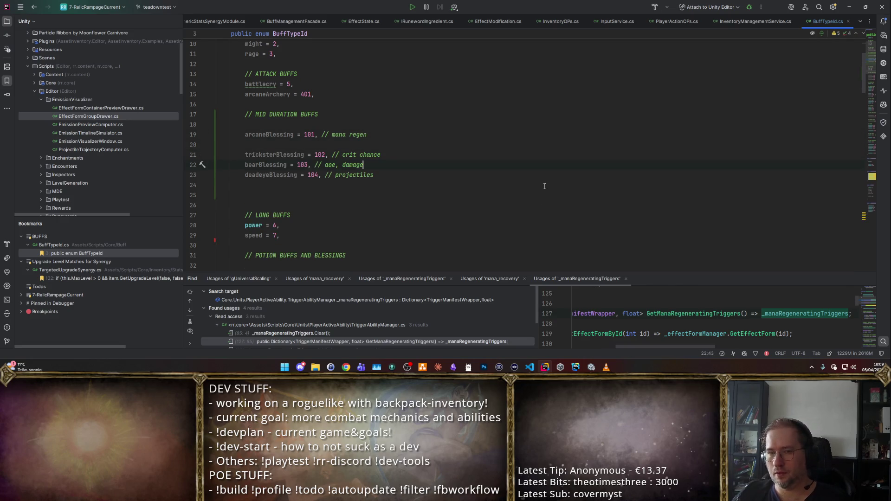
key("Down")
key("Home")
key("Up")
key("Up")
key("shift+Right")
key("shift+Right")
key("shift+Right")
key("shift+F6")
key("Escape")
key("Escape")
key("ctrl+Right")
key("ctrl+shift+Left")
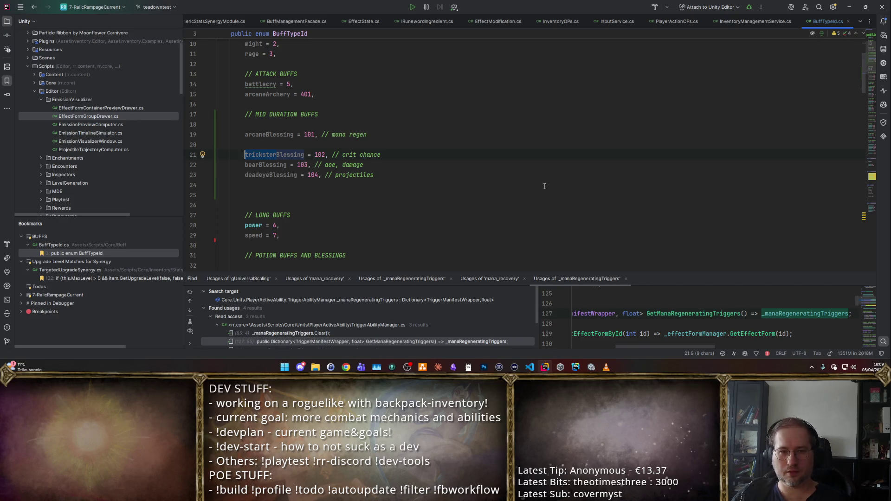